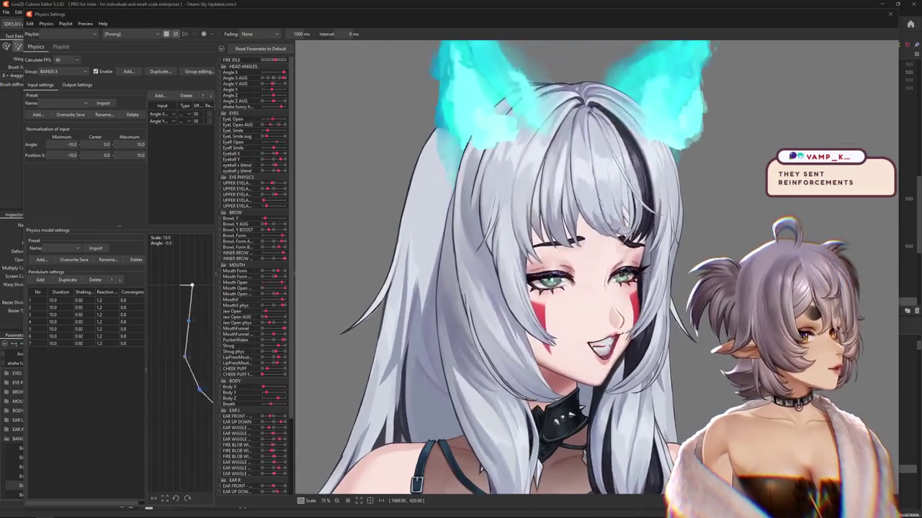
Switch to the centipede image search results and move the search window to the right
{"action": "key", "text": "alt+Tab"}
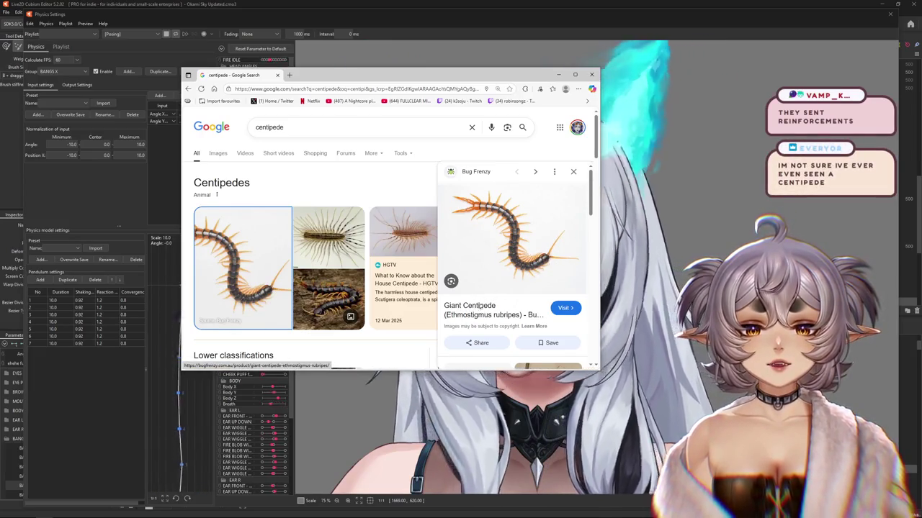
{"action": "scroll", "coordinate": [475, 302], "scroll_direction": "down", "scroll_amount": 2}
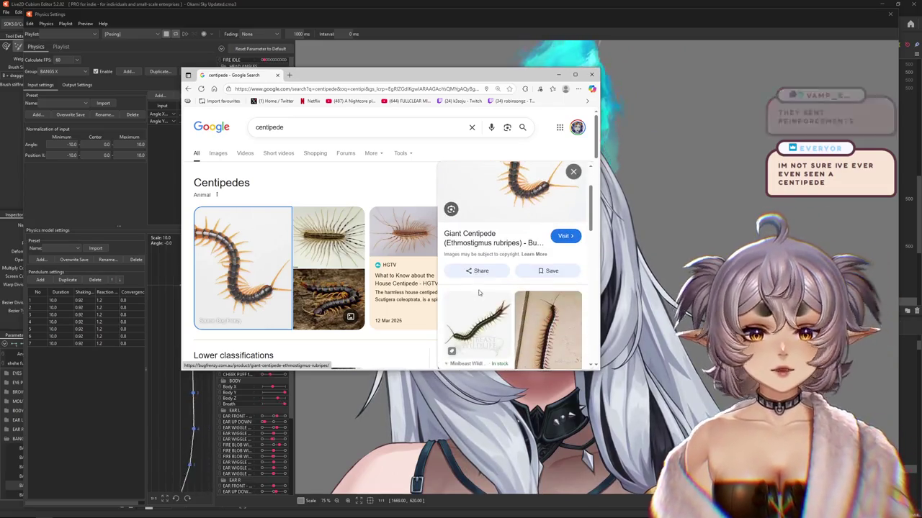
{"action": "scroll", "coordinate": [504, 317], "scroll_direction": "down", "scroll_amount": 1}
{"action": "scroll", "coordinate": [541, 325], "scroll_direction": "down", "scroll_amount": 1}
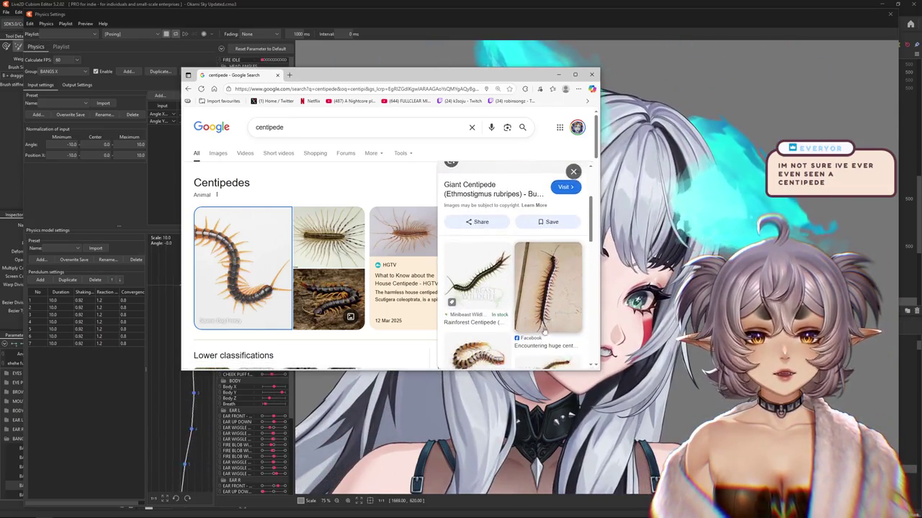
{"action": "scroll", "coordinate": [542, 324], "scroll_direction": "down", "scroll_amount": 2}
{"action": "scroll", "coordinate": [540, 322], "scroll_direction": "up", "scroll_amount": 3}
{"action": "scroll", "coordinate": [533, 295], "scroll_direction": "up", "scroll_amount": 1}
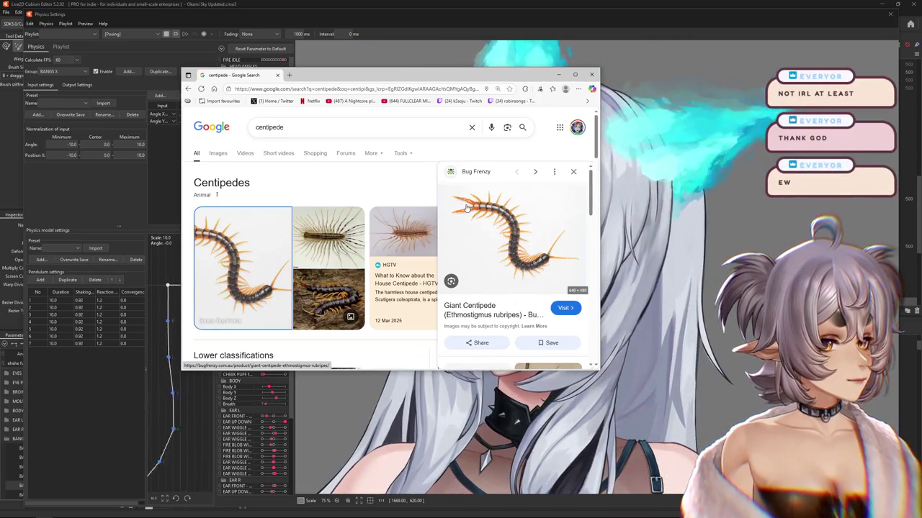
{"action": "mouse_move", "coordinate": [323, 76]}
{"action": "left_mouse_down"}
{"action": "mouse_move", "coordinate": [542, 88]}
{"action": "mouse_move", "coordinate": [920, 86]}
{"action": "left_mouse_up"}
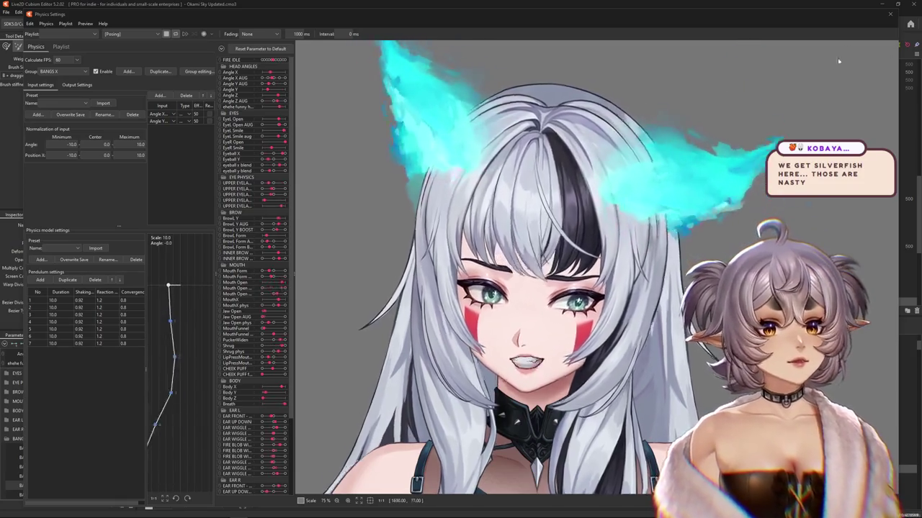
Close Physics Settings and select the left eye's meshes and glues on the canvas
{"action": "left_click", "coordinate": [887, 15]}
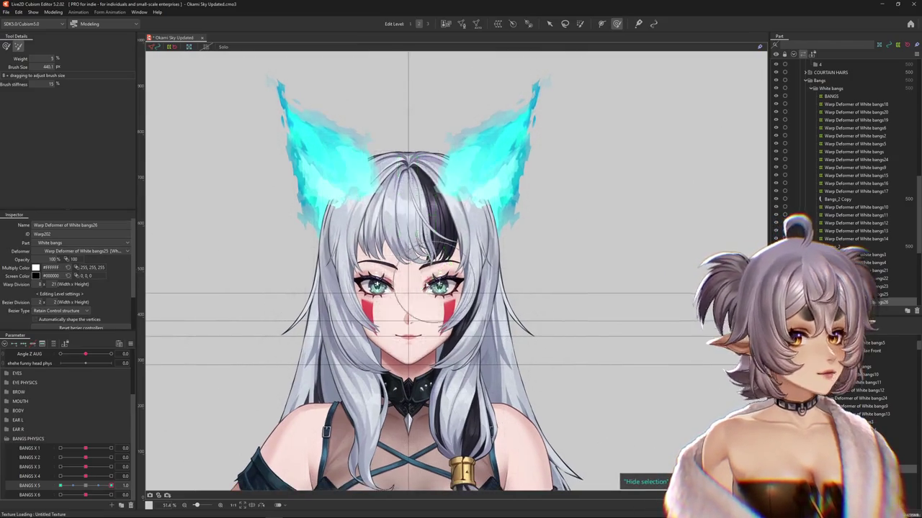
{"action": "scroll", "coordinate": [488, 309], "scroll_direction": "up", "scroll_amount": 5}
{"action": "right_click", "coordinate": [386, 285]}
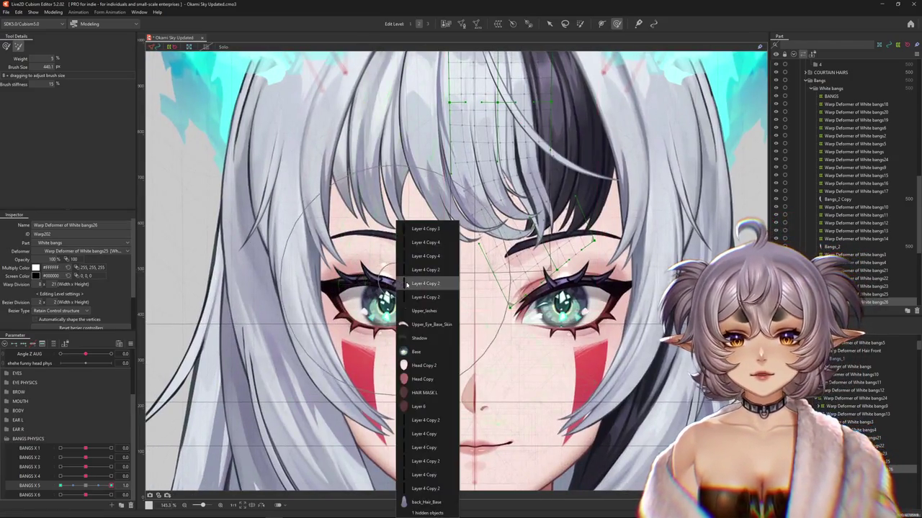
{"action": "left_click", "coordinate": [424, 327]}
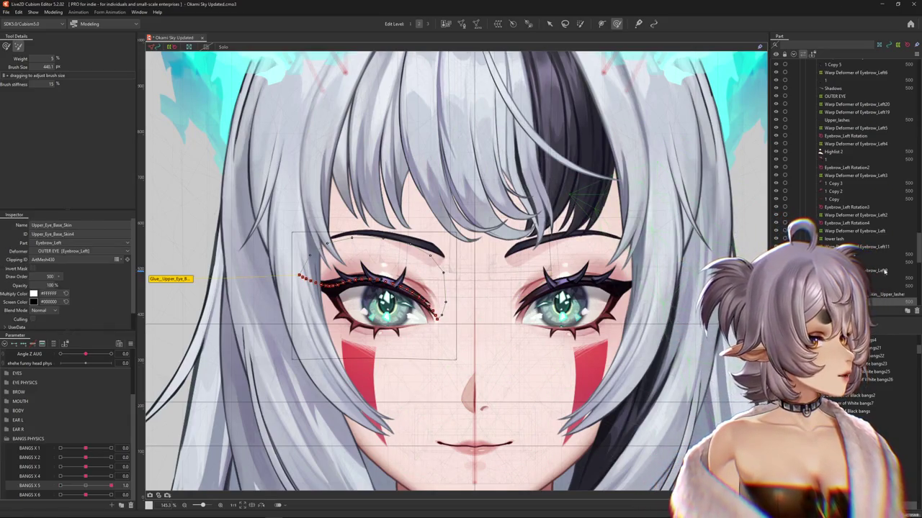
{"action": "left_click", "coordinate": [375, 288]}
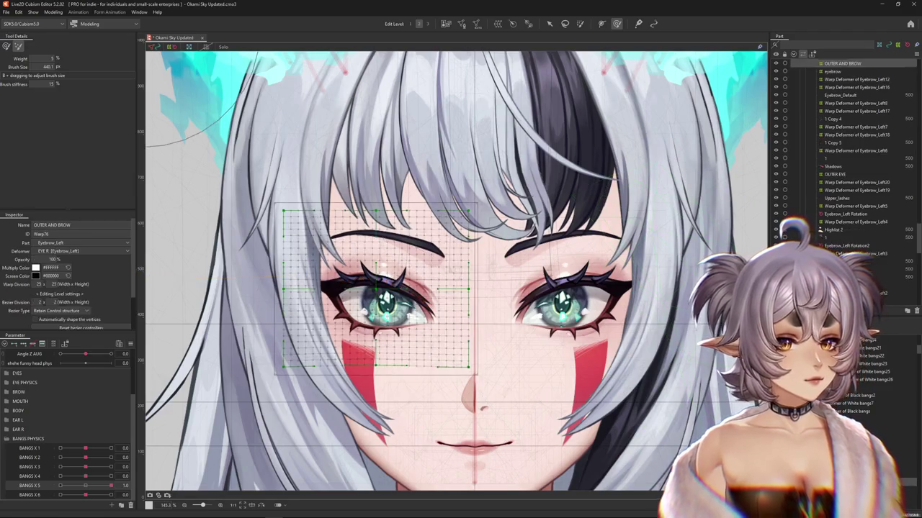
{"action": "left_click", "coordinate": [375, 288]}
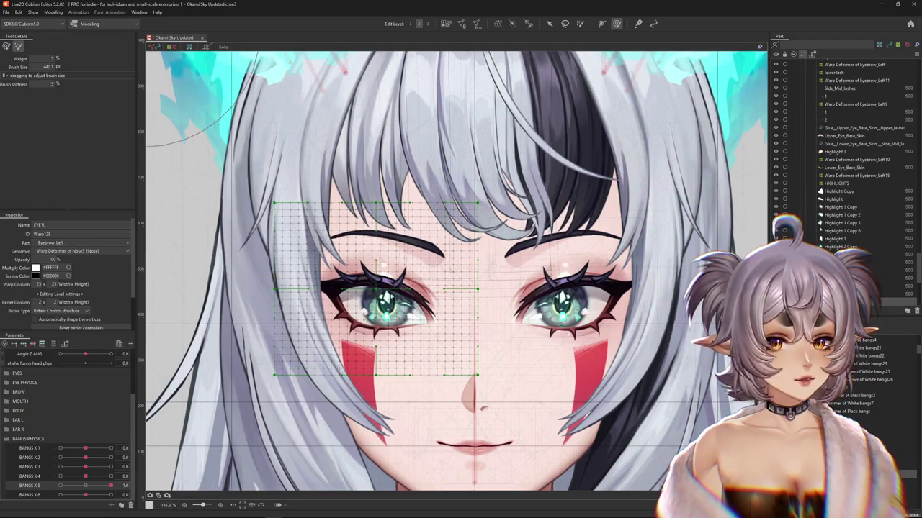
{"action": "left_click", "coordinate": [375, 288]}
Under EYES, test eyeball x blend at 1.0 on the left eye, then return it to 0
{"action": "left_click", "coordinate": [8, 438]}
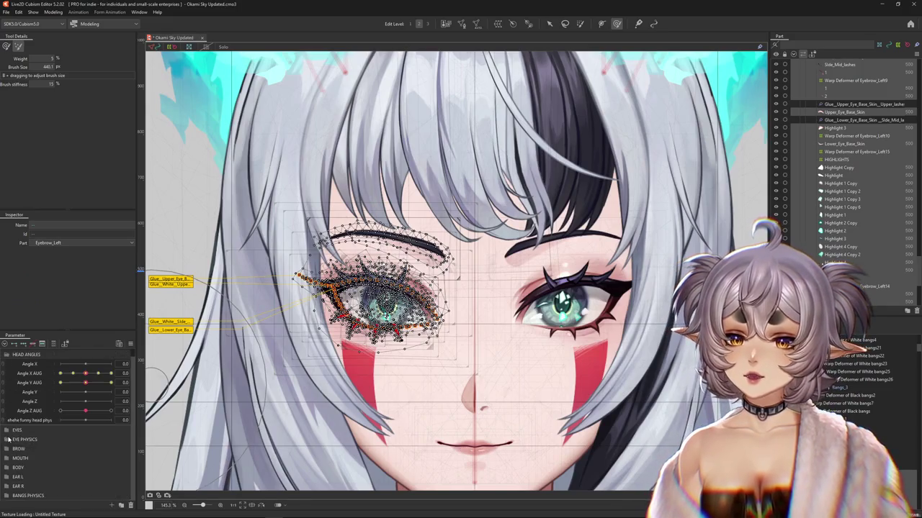
{"action": "left_click", "coordinate": [8, 355]}
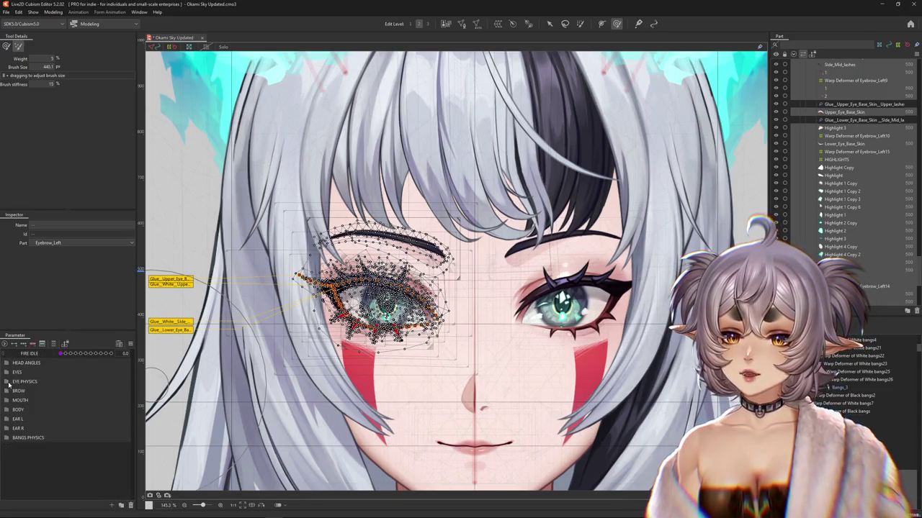
{"action": "left_click", "coordinate": [8, 372]}
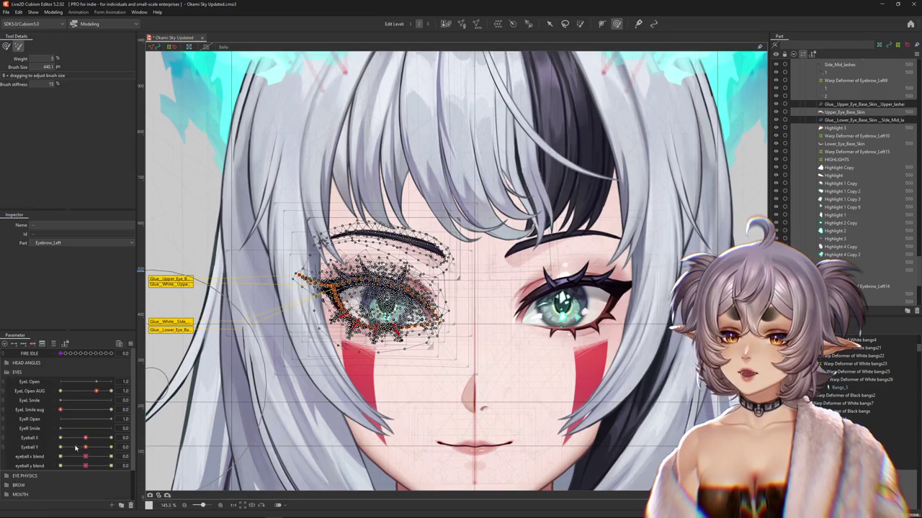
{"action": "mouse_move", "coordinate": [88, 460]}
{"action": "left_mouse_down"}
{"action": "mouse_move", "coordinate": [129, 466]}
{"action": "mouse_move", "coordinate": [84, 457]}
{"action": "left_mouse_up"}
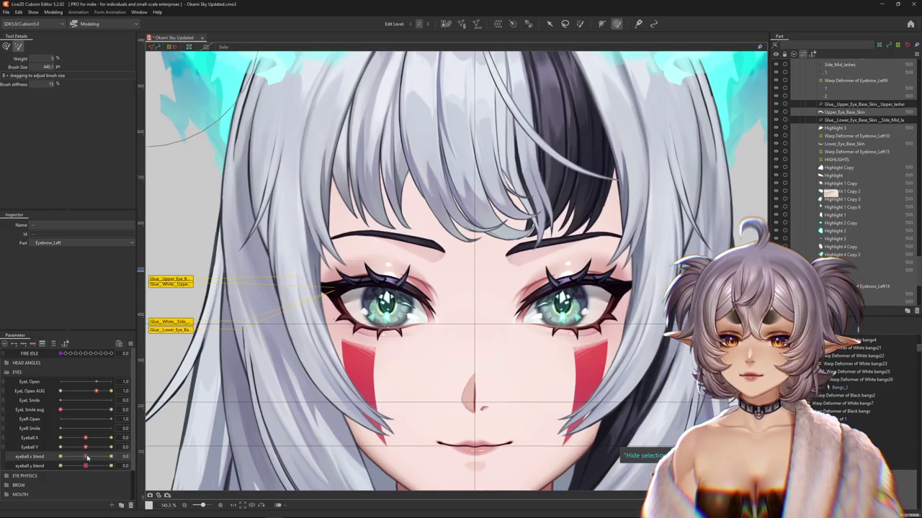
{"action": "left_click_drag", "start_coordinate": [87, 458], "coordinate": [108, 458]}
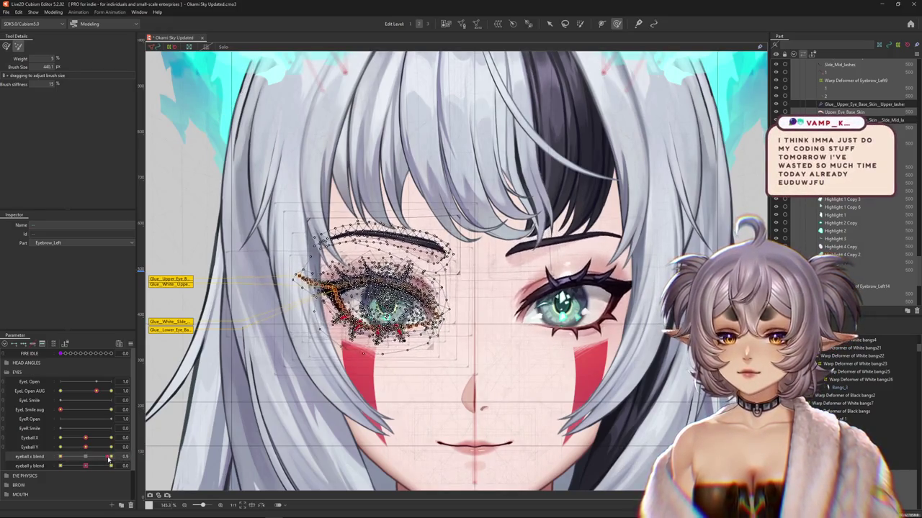
{"action": "mouse_move", "coordinate": [109, 458]}
{"action": "left_mouse_down"}
{"action": "mouse_move", "coordinate": [49, 456]}
{"action": "mouse_move", "coordinate": [111, 457]}
{"action": "left_mouse_up"}
{"action": "key", "text": "ctrl+h"}
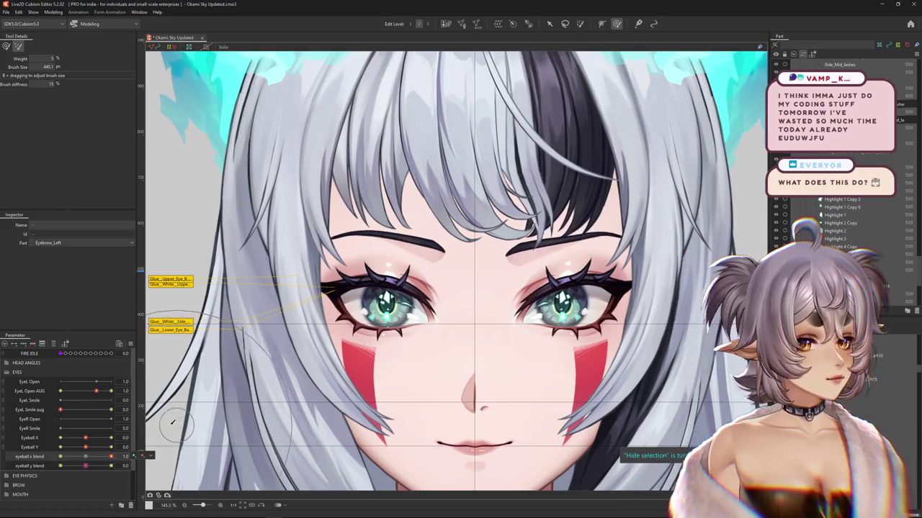
{"action": "left_click", "coordinate": [104, 447]}
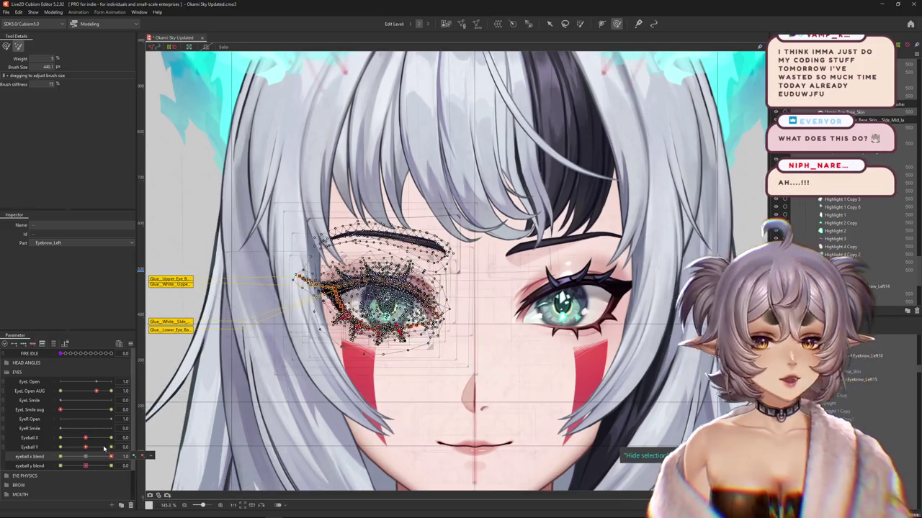
{"action": "left_click_drag", "start_coordinate": [110, 457], "coordinate": [85, 457]}
{"action": "right_click", "coordinate": [423, 300]}
{"action": "left_click", "coordinate": [460, 450]}
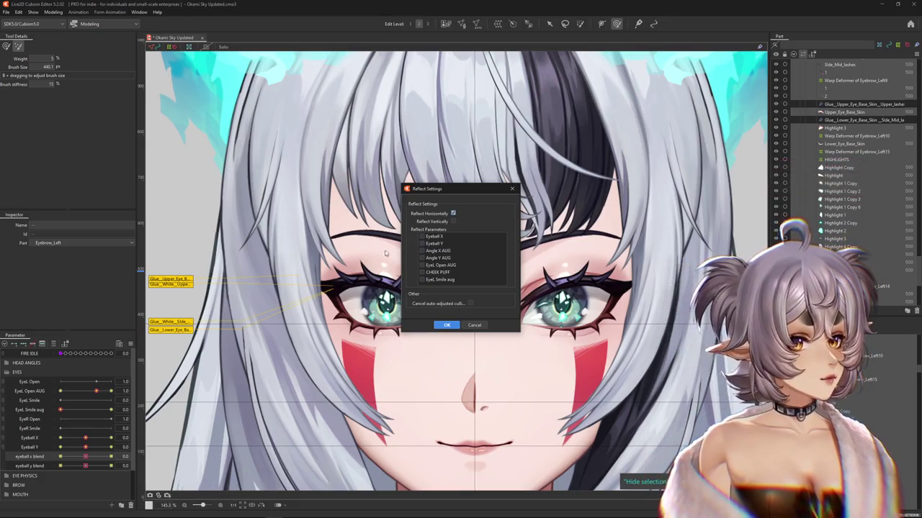
{"action": "left_click", "coordinate": [513, 190]}
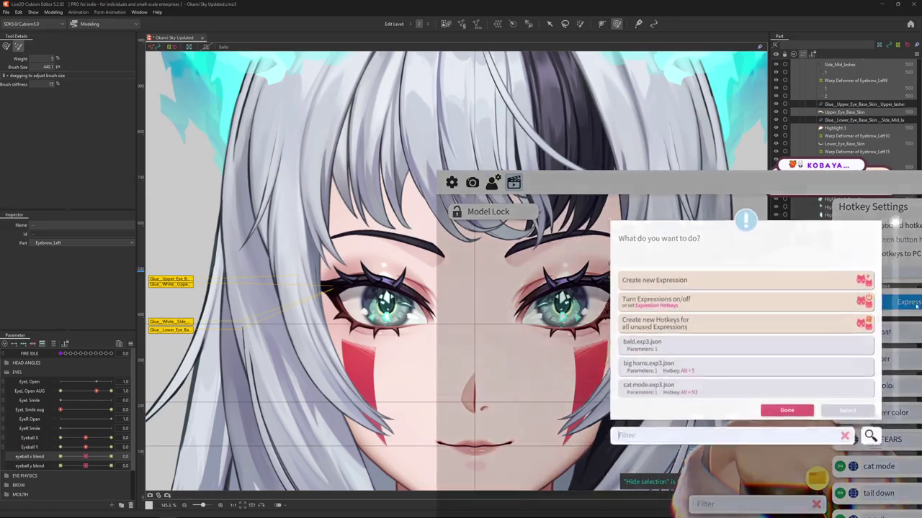
{"action": "left_click", "coordinate": [878, 302]}
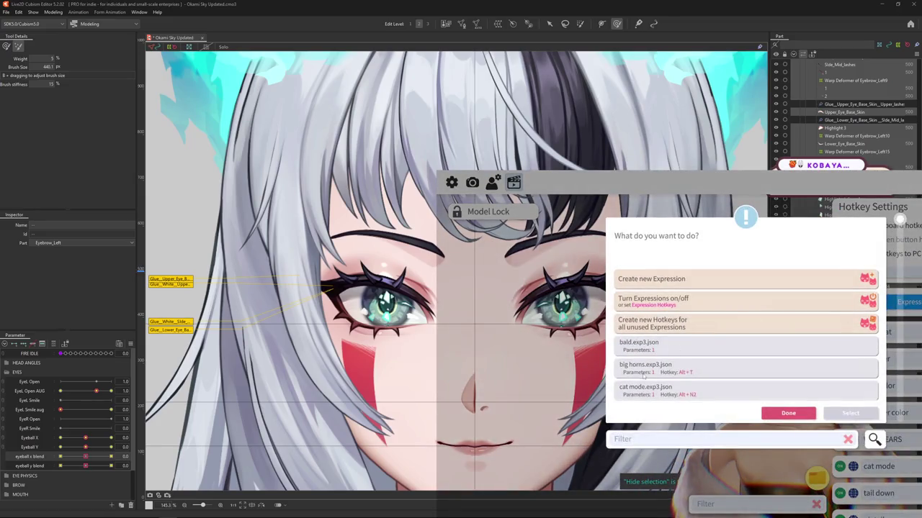
{"action": "scroll", "coordinate": [643, 373], "scroll_direction": "down", "scroll_amount": 2}
{"action": "scroll", "coordinate": [648, 376], "scroll_direction": "down", "scroll_amount": 2}
{"action": "scroll", "coordinate": [654, 381], "scroll_direction": "down", "scroll_amount": 2}
{"action": "scroll", "coordinate": [660, 384], "scroll_direction": "down", "scroll_amount": 2}
{"action": "scroll", "coordinate": [661, 383], "scroll_direction": "up", "scroll_amount": 2}
{"action": "scroll", "coordinate": [661, 383], "scroll_direction": "up", "scroll_amount": 3}
{"action": "scroll", "coordinate": [661, 384], "scroll_direction": "up", "scroll_amount": 3}
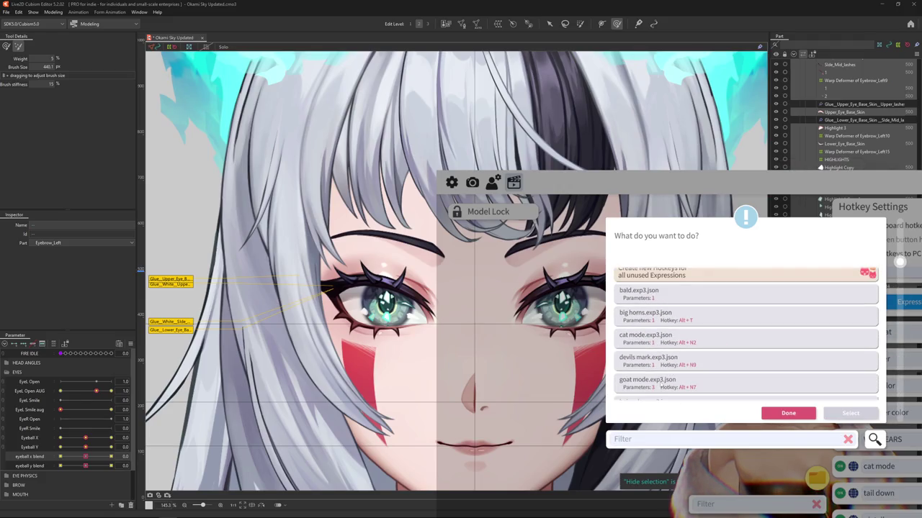
{"action": "left_click", "coordinate": [788, 413]}
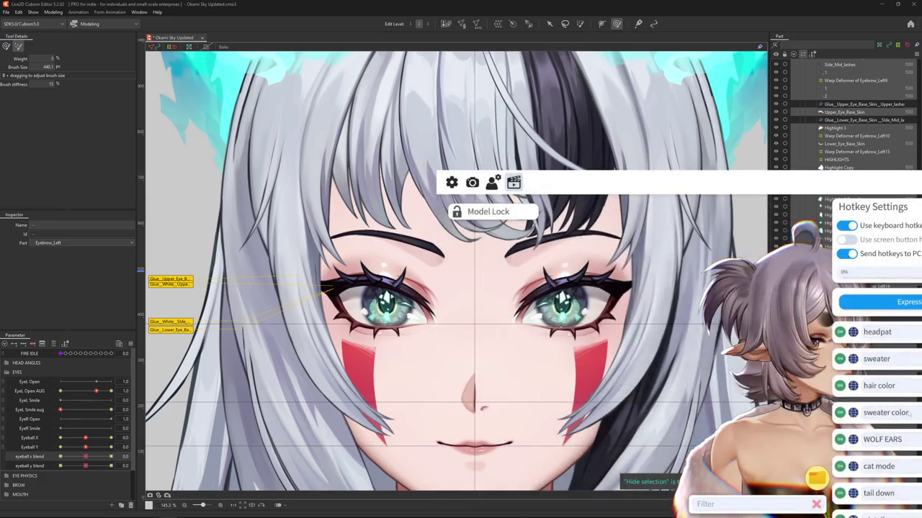
{"action": "scroll", "coordinate": [914, 381], "scroll_direction": "down", "scroll_amount": 3}
{"action": "scroll", "coordinate": [912, 373], "scroll_direction": "down", "scroll_amount": 2}
{"action": "scroll", "coordinate": [913, 370], "scroll_direction": "down", "scroll_amount": 2}
{"action": "scroll", "coordinate": [912, 371], "scroll_direction": "down", "scroll_amount": 1}
{"action": "scroll", "coordinate": [913, 371], "scroll_direction": "up", "scroll_amount": 5}
{"action": "left_click", "coordinate": [880, 282]}
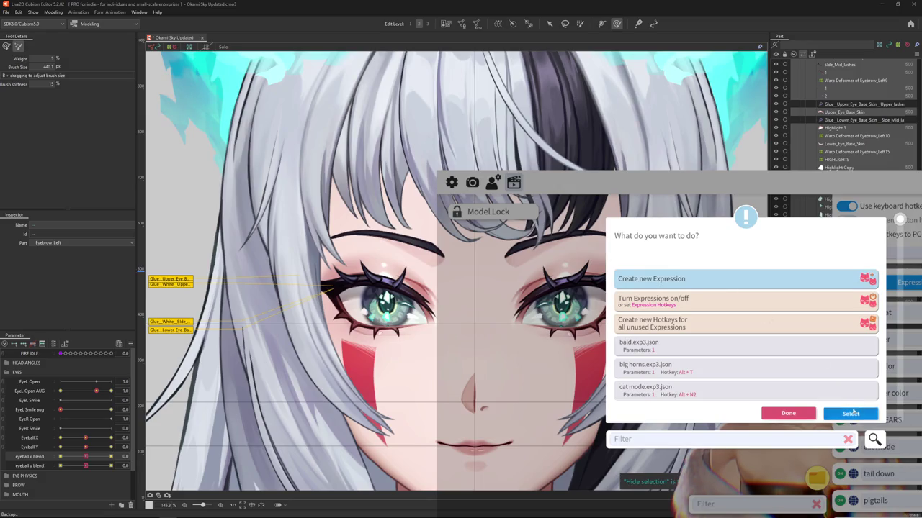
{"action": "left_click", "coordinate": [850, 413]}
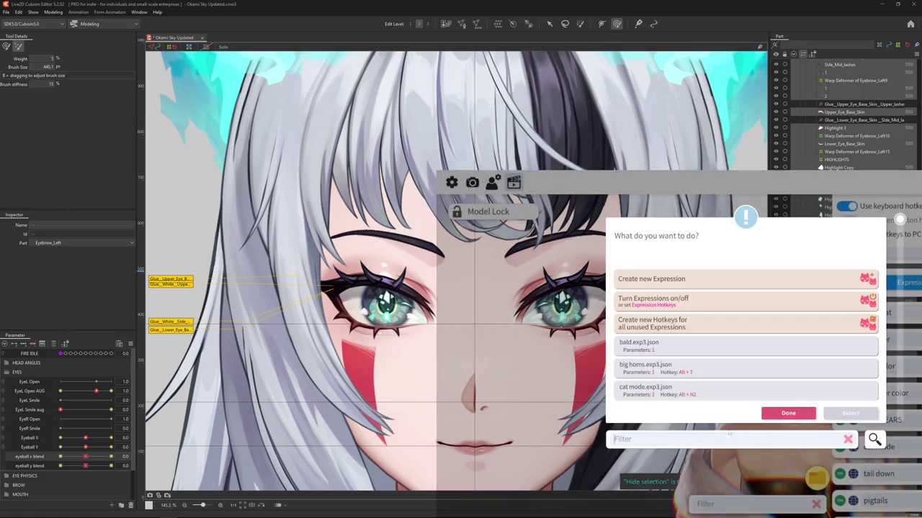
{"action": "scroll", "coordinate": [779, 399], "scroll_direction": "down", "scroll_amount": 2}
{"action": "scroll", "coordinate": [779, 400], "scroll_direction": "down", "scroll_amount": 3}
{"action": "left_click", "coordinate": [778, 413]}
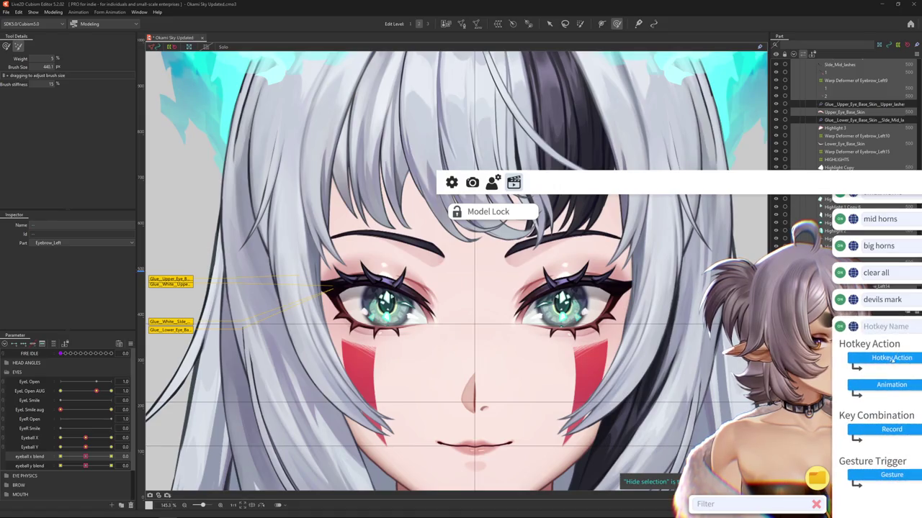
Add a new hotkey whose action toggles the honk item scene
{"action": "left_click", "coordinate": [889, 358]}
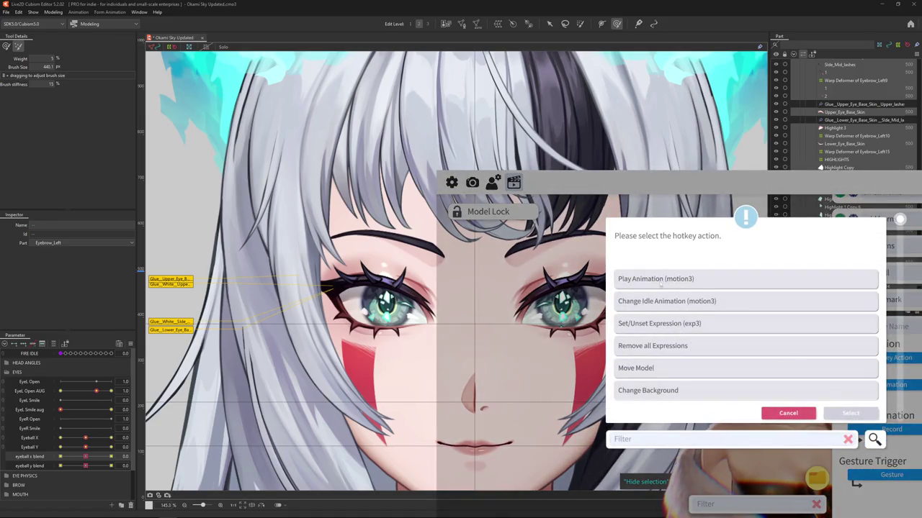
{"action": "scroll", "coordinate": [653, 367], "scroll_direction": "down", "scroll_amount": 2}
{"action": "scroll", "coordinate": [661, 350], "scroll_direction": "up", "scroll_amount": 1}
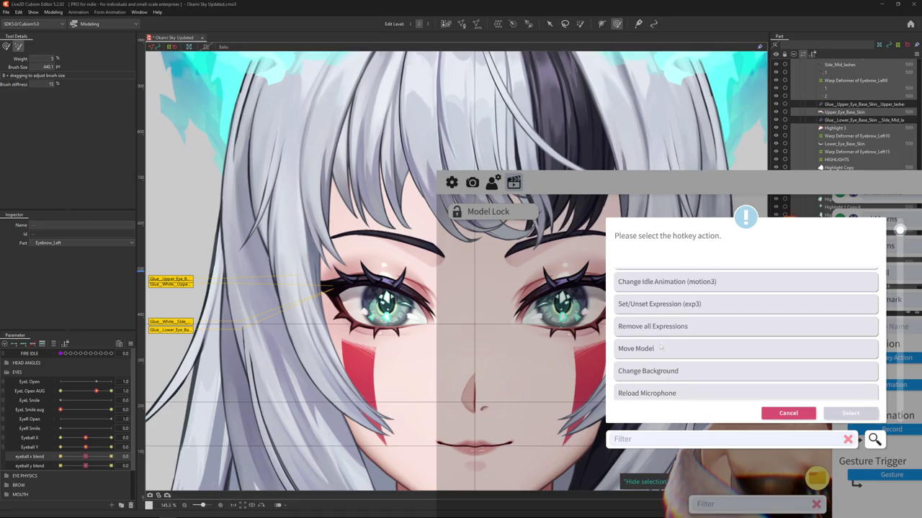
{"action": "scroll", "coordinate": [661, 315], "scroll_direction": "down", "scroll_amount": 2}
{"action": "scroll", "coordinate": [661, 315], "scroll_direction": "down", "scroll_amount": 2}
{"action": "scroll", "coordinate": [661, 315], "scroll_direction": "down", "scroll_amount": 1}
{"action": "scroll", "coordinate": [661, 314], "scroll_direction": "down", "scroll_amount": 2}
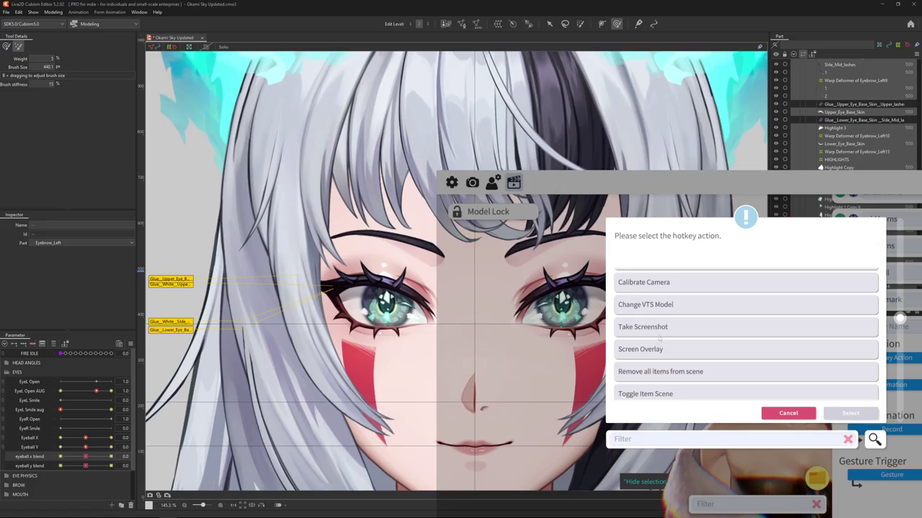
{"action": "scroll", "coordinate": [652, 371], "scroll_direction": "down", "scroll_amount": 3}
{"action": "double_click", "coordinate": [653, 316]}
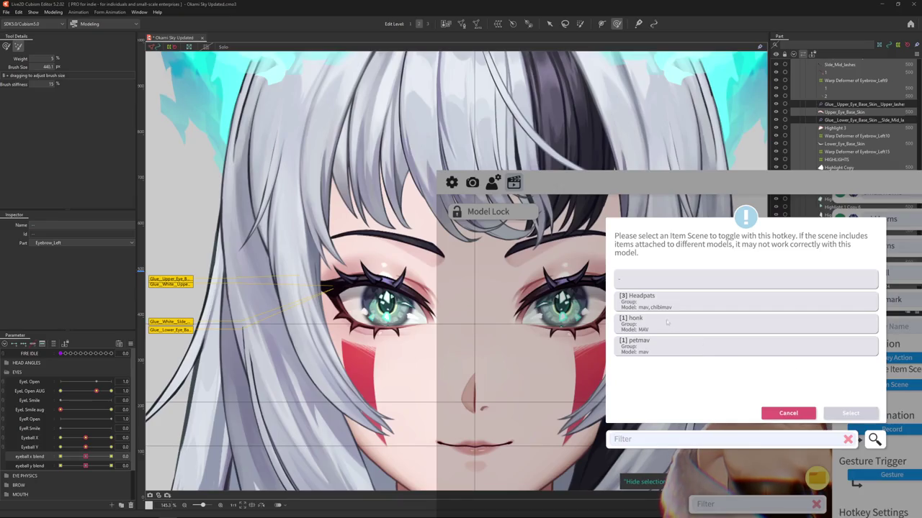
{"action": "left_click", "coordinate": [667, 323]}
{"action": "left_click", "coordinate": [851, 413]}
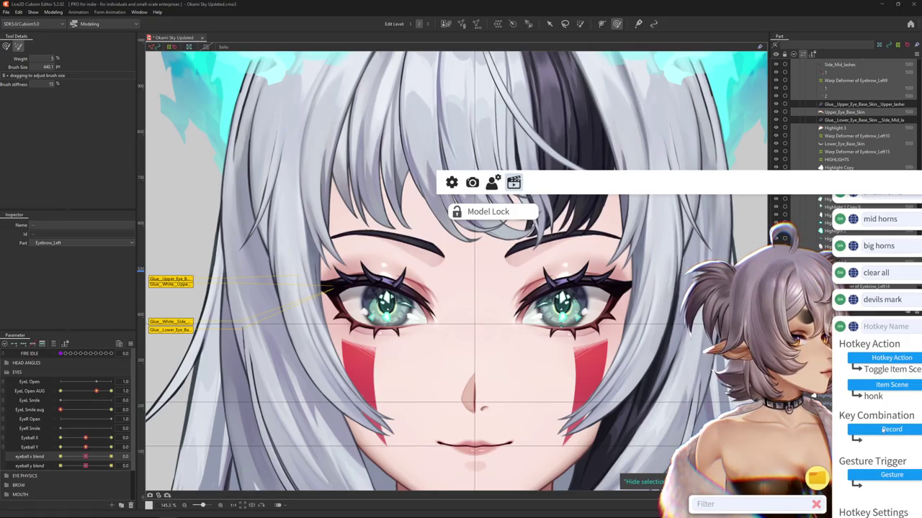
Record Alt+W as the hotkey's key combination and confirm it
{"action": "left_click", "coordinate": [882, 430]}
{"action": "key", "text": "alt+w"}
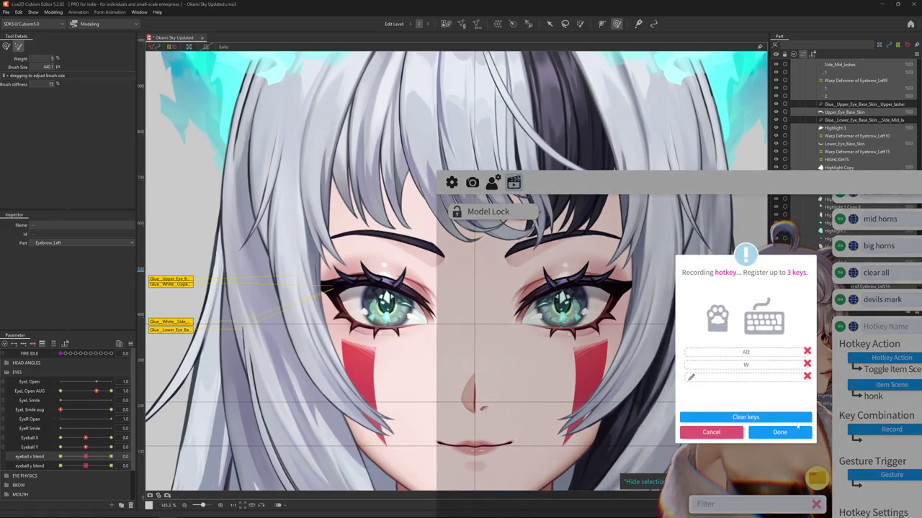
{"action": "left_click", "coordinate": [780, 432]}
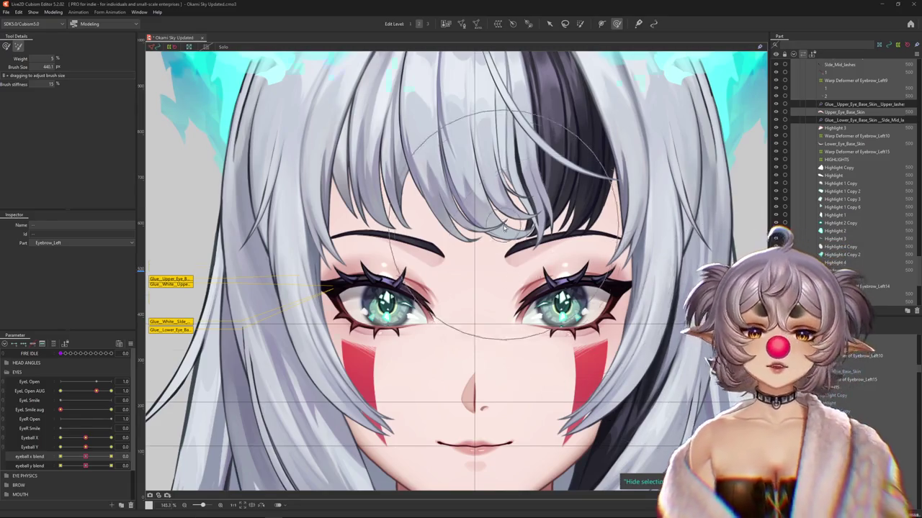
Set eyeball y blend to -1.0, collapse EYES and expand the BANGS PHYSICS group
{"action": "scroll", "coordinate": [389, 303], "scroll_direction": "down", "scroll_amount": 5}
{"action": "left_click_drag", "start_coordinate": [109, 467], "coordinate": [11, 477]}
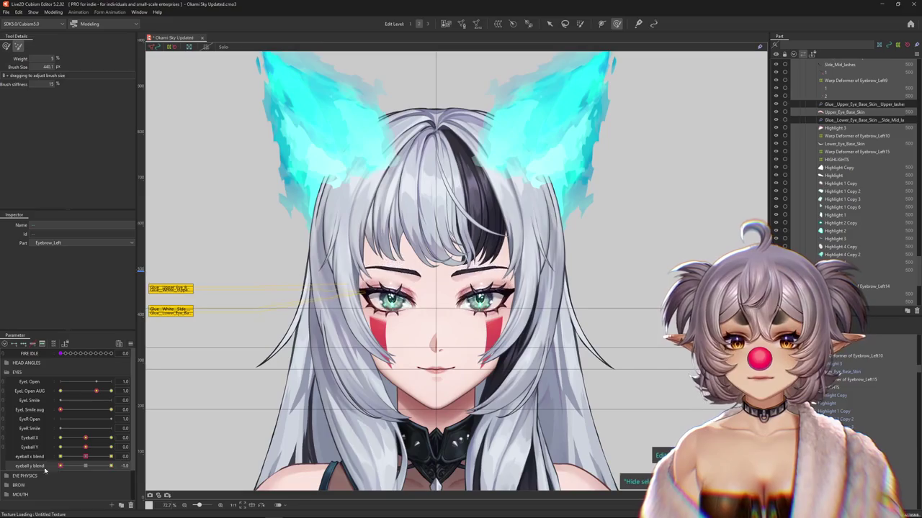
{"action": "left_click", "coordinate": [130, 344]}
{"action": "left_click", "coordinate": [6, 373]}
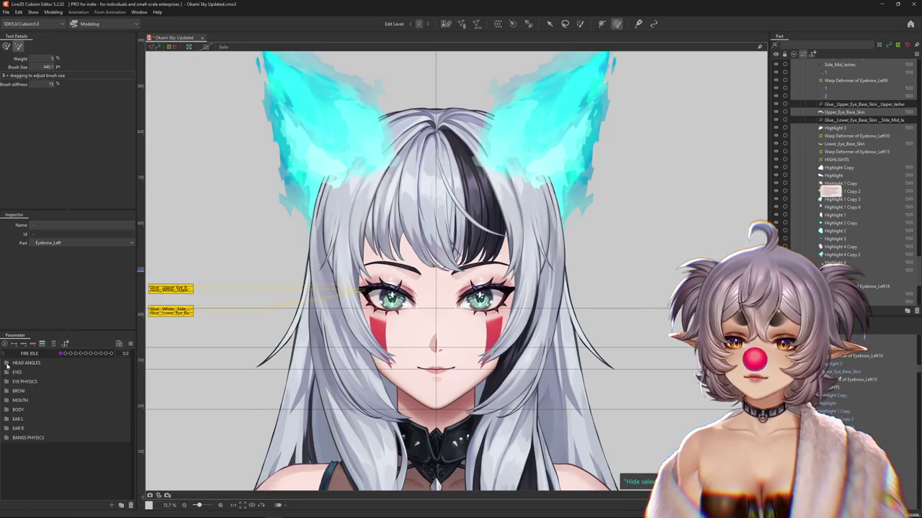
{"action": "left_click", "coordinate": [7, 438]}
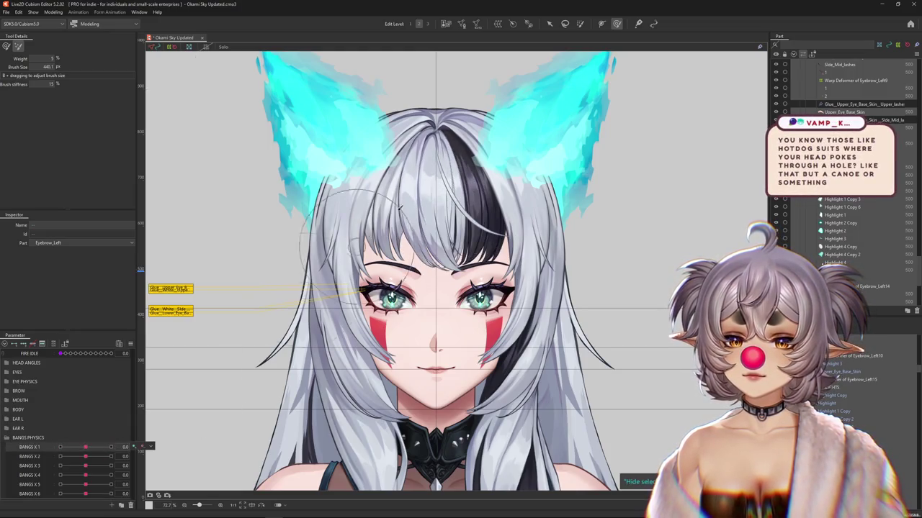
Select Warp Deformer of 4 through the layers stacked at the top of the head
{"action": "scroll", "coordinate": [439, 151], "scroll_direction": "up", "scroll_amount": 2}
{"action": "right_click", "coordinate": [465, 288]}
{"action": "left_click", "coordinate": [469, 297]}
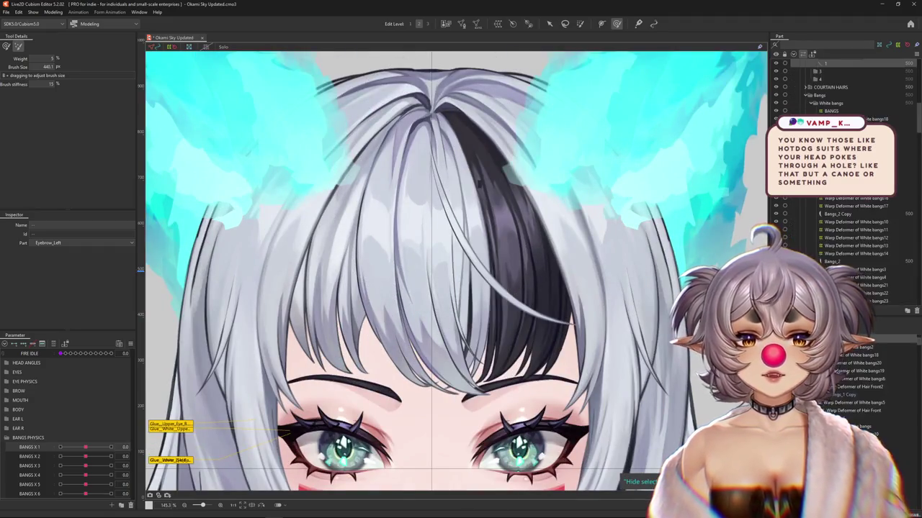
{"action": "left_click", "coordinate": [842, 64]}
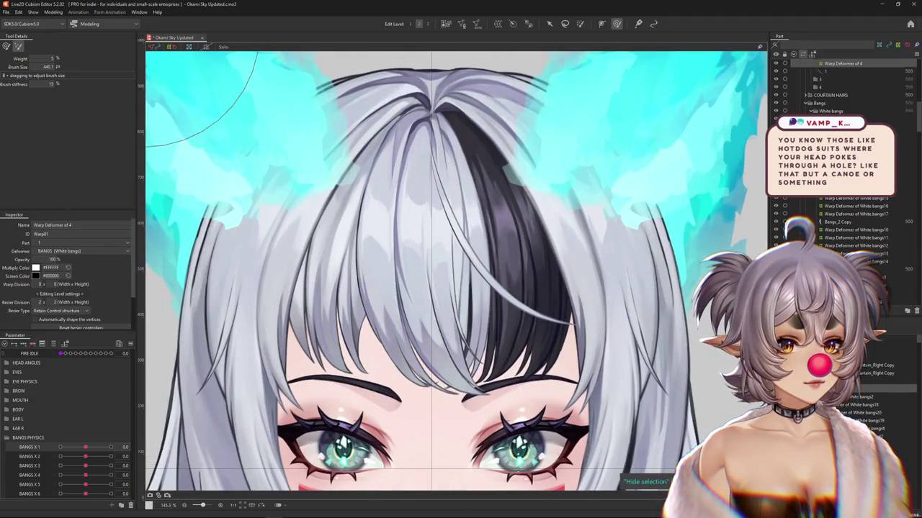
{"action": "right_click", "coordinate": [426, 179]}
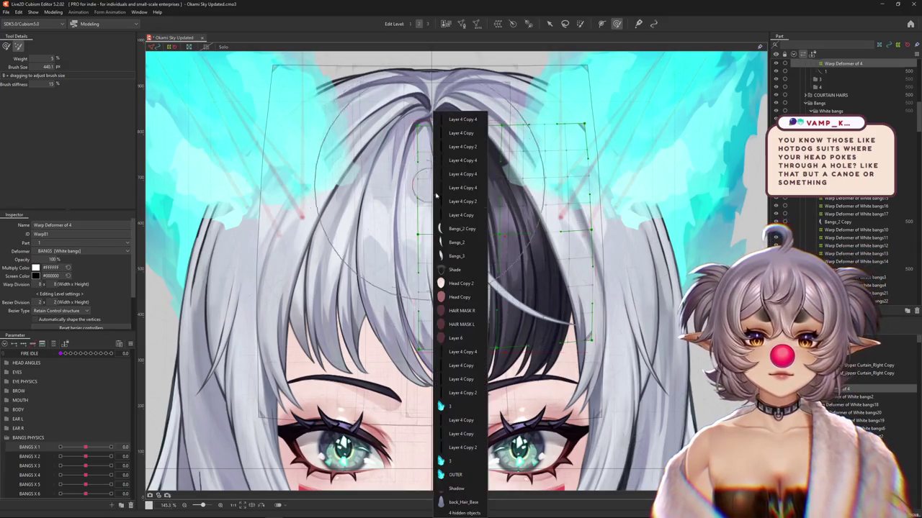
{"action": "left_click", "coordinate": [462, 229]}
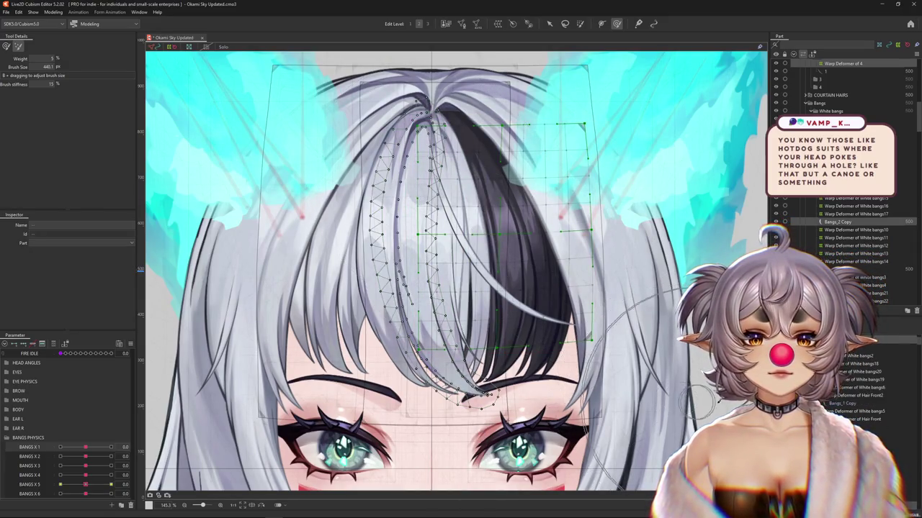
{"action": "scroll", "coordinate": [879, 389], "scroll_direction": "down", "scroll_amount": 3}
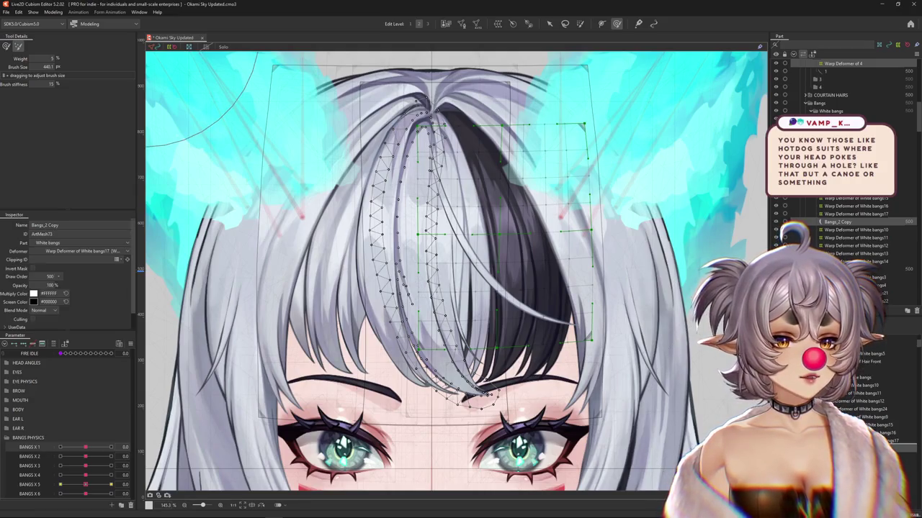
{"action": "left_click", "coordinate": [442, 155]}
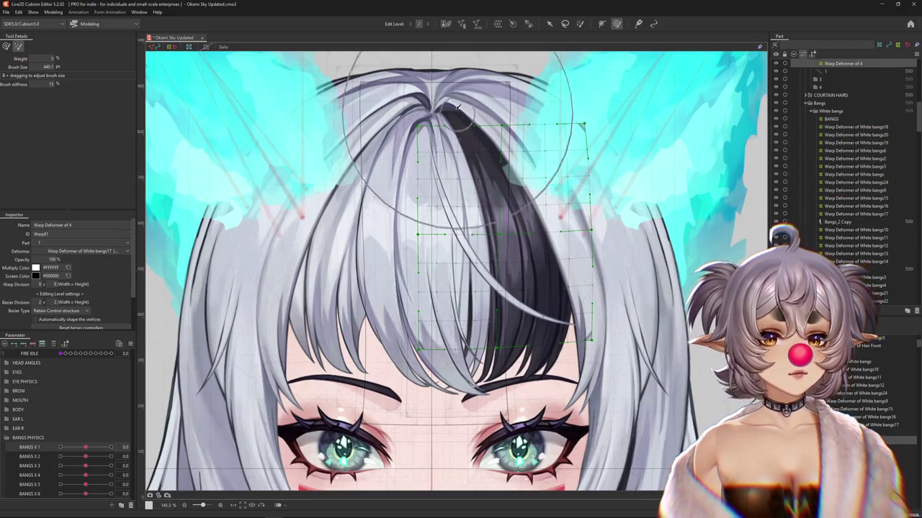
Preview the bangs sway with BANGS X 1 and BANGS X 2, showing only used parameters
{"action": "left_click_drag", "start_coordinate": [85, 447], "coordinate": [93, 450]}
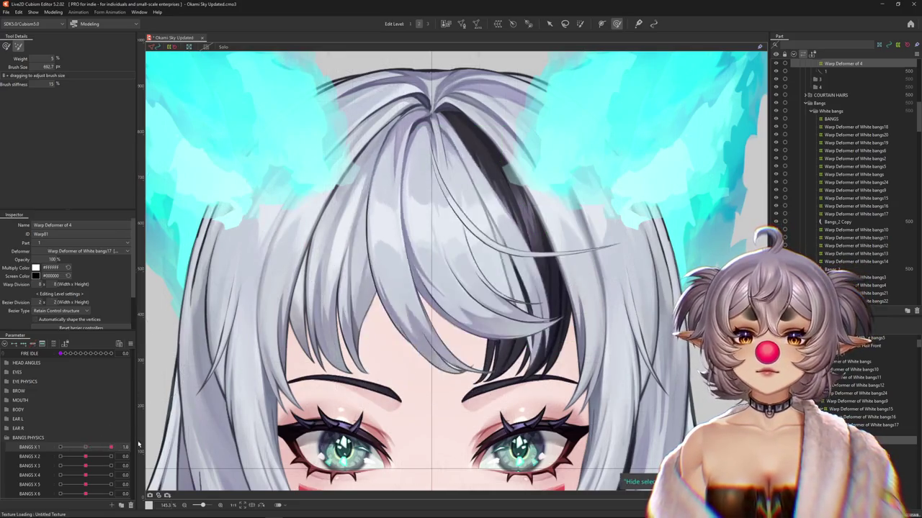
{"action": "left_click", "coordinate": [142, 447]}
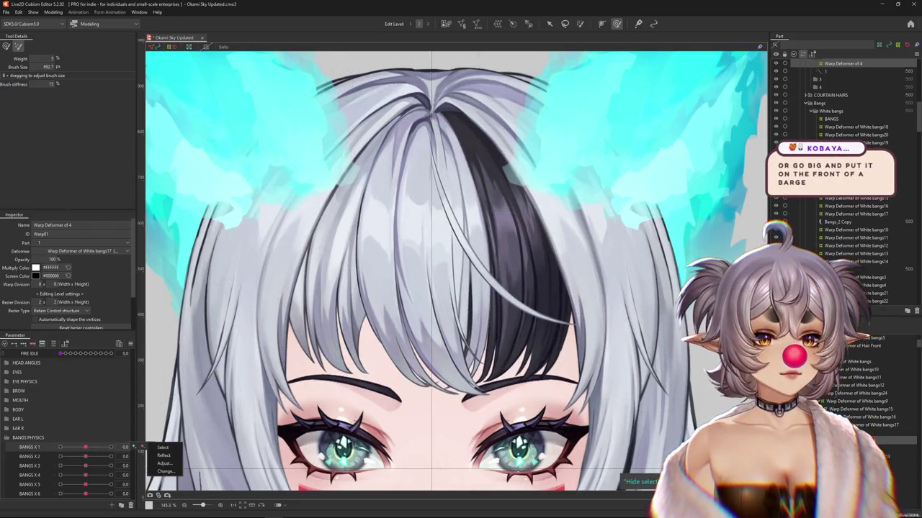
{"action": "left_click", "coordinate": [162, 447]}
{"action": "left_click", "coordinate": [53, 343]}
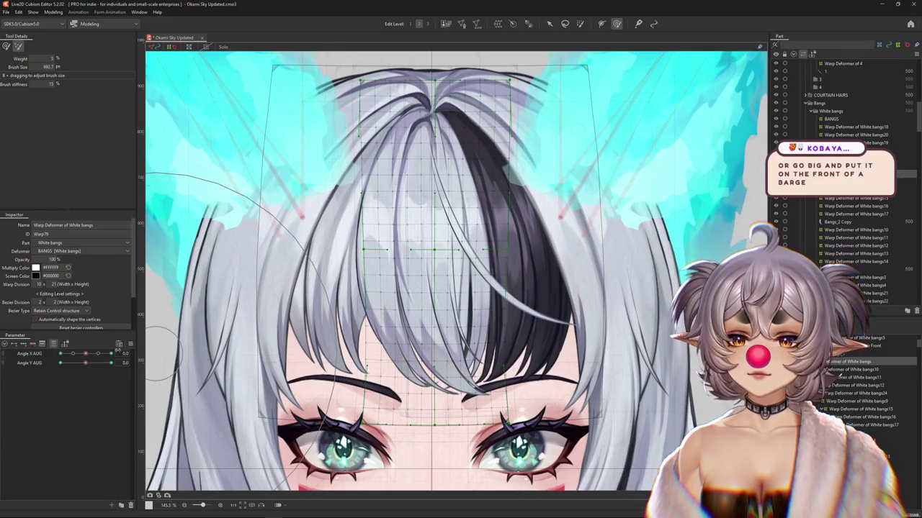
{"action": "left_click", "coordinate": [856, 230]}
{"action": "key", "text": "Down"}
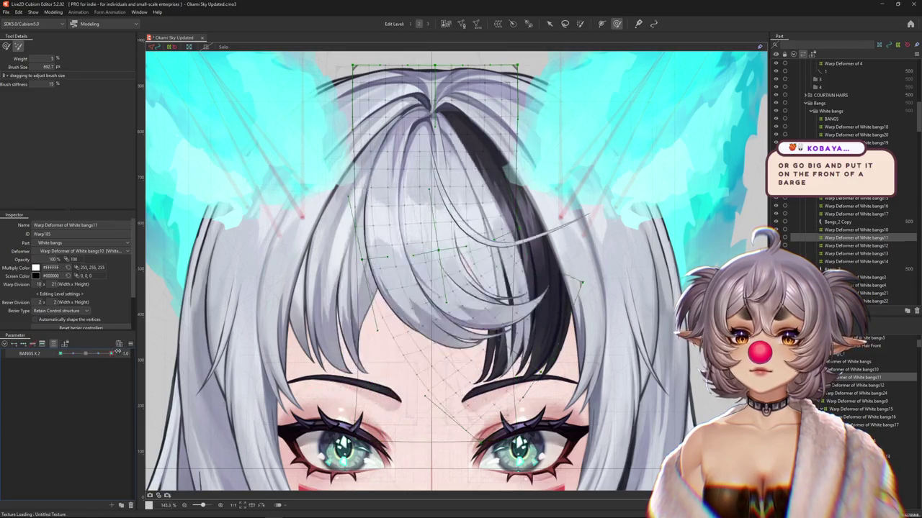
{"action": "left_click_drag", "start_coordinate": [85, 357], "coordinate": [86, 355]}
{"action": "right_click", "coordinate": [146, 352]}
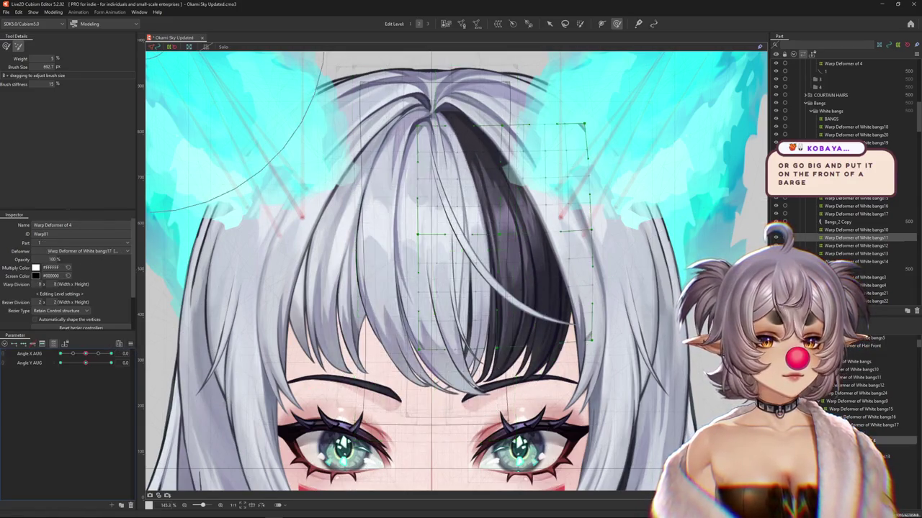
Nest Warp Deformer of 4 under Warp Deformer of White bangs10 and reset BANGS X 1 to 0
{"action": "left_click", "coordinate": [833, 411]}
{"action": "left_click_drag", "start_coordinate": [857, 433], "coordinate": [861, 369]}
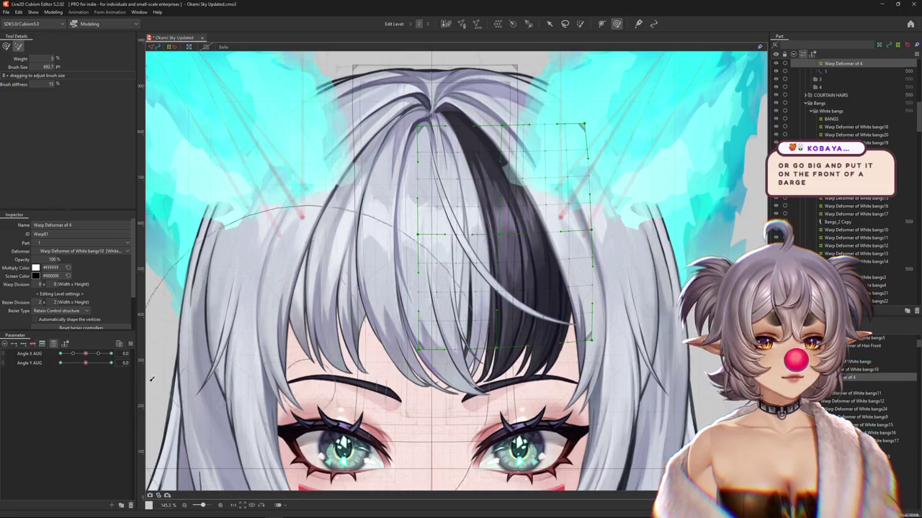
{"action": "left_click", "coordinate": [857, 369]}
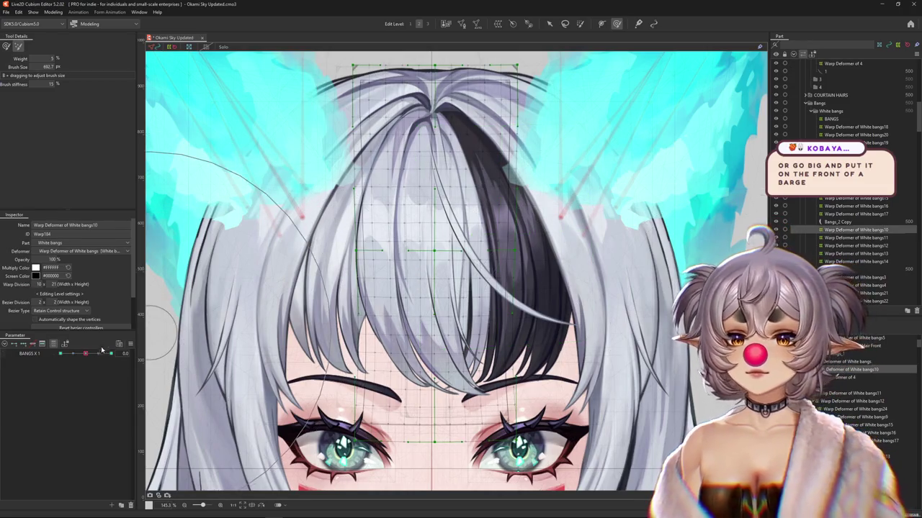
{"action": "left_click", "coordinate": [85, 353]}
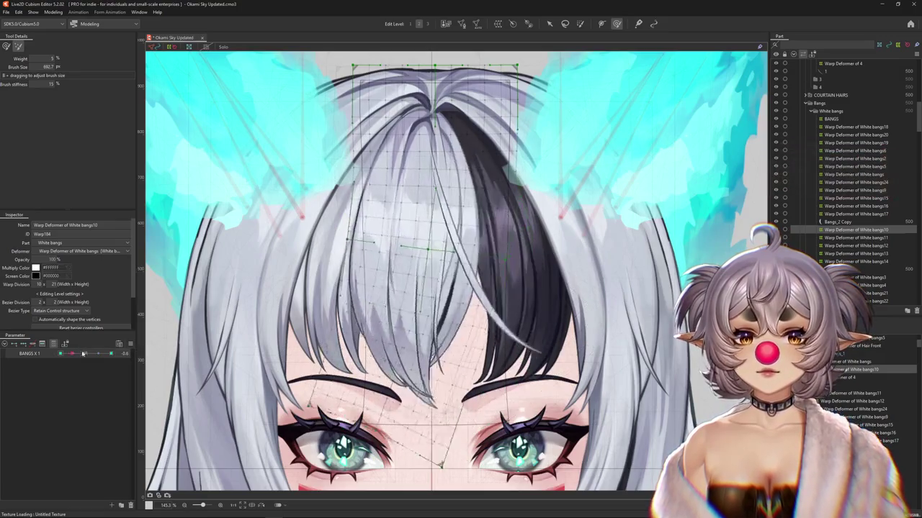
{"action": "right_click", "coordinate": [148, 350]}
Select bangs strand mesh 1 and start a new warp deformer for it
{"action": "left_click", "coordinate": [447, 349]}
{"action": "left_click_drag", "start_coordinate": [576, 327], "coordinate": [547, 352]}
{"action": "left_click", "coordinate": [549, 352]}
{"action": "left_click", "coordinate": [498, 24]}
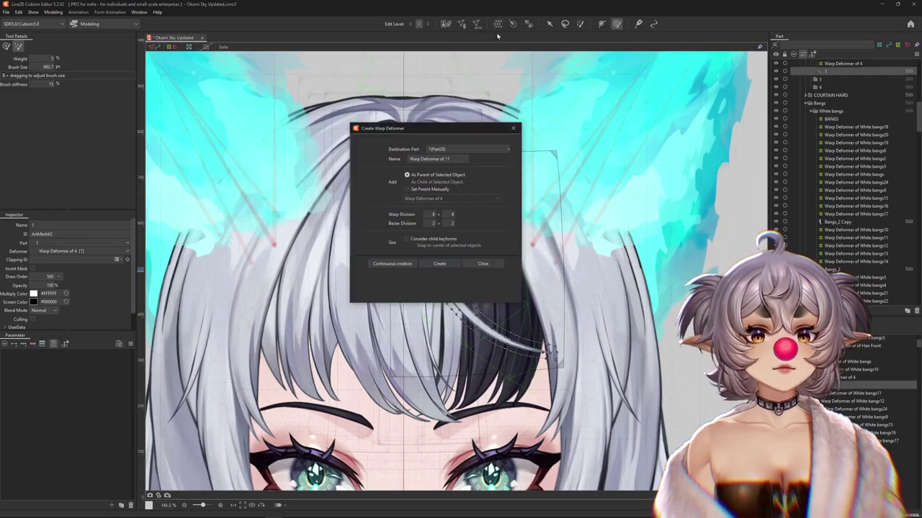
Confirm creating the 8 × 8 Warp Deformer of 11 under Warp Deformer of 4
{"action": "key", "text": "Return"}
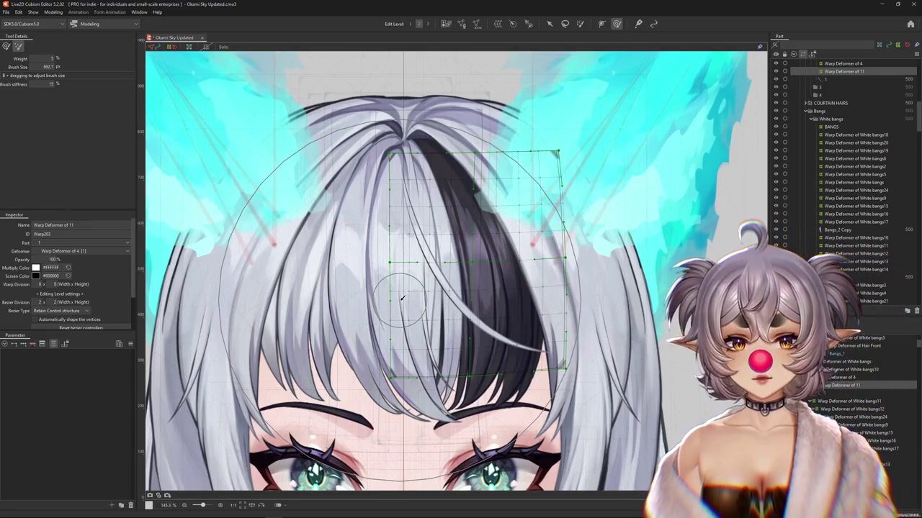
{"action": "scroll", "coordinate": [402, 298], "scroll_direction": "down", "scroll_amount": 2}
{"action": "scroll", "coordinate": [381, 243], "scroll_direction": "down", "scroll_amount": 2}
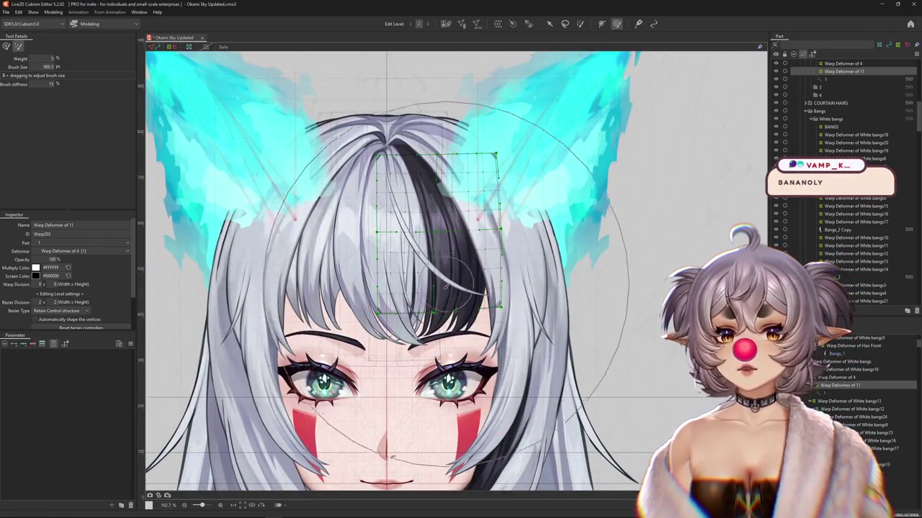
Set the deform brush to weight 15 and stiffness 9
{"action": "mouse_move", "coordinate": [432, 288]}
{"action": "left_mouse_down"}
{"action": "mouse_move", "coordinate": [448, 321]}
{"action": "mouse_move", "coordinate": [101, 201]}
{"action": "left_mouse_up"}
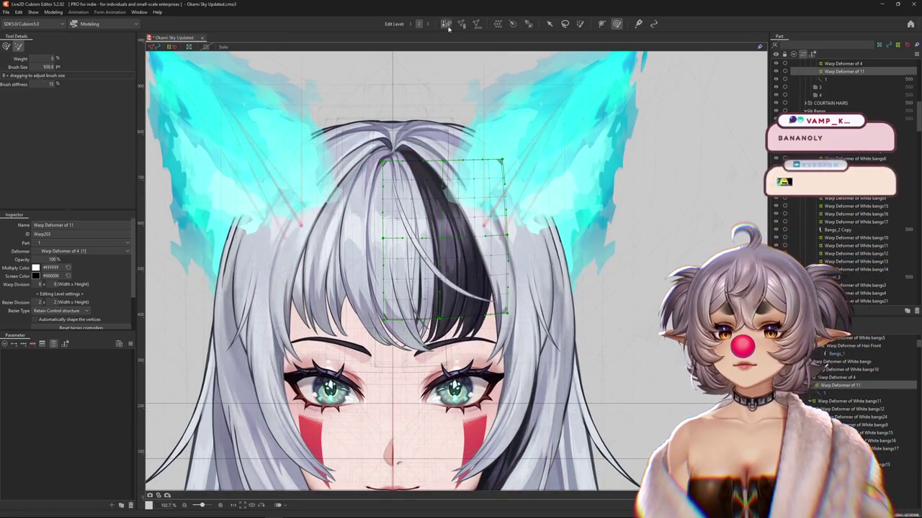
{"action": "left_click_drag", "start_coordinate": [504, 216], "coordinate": [317, 328]}
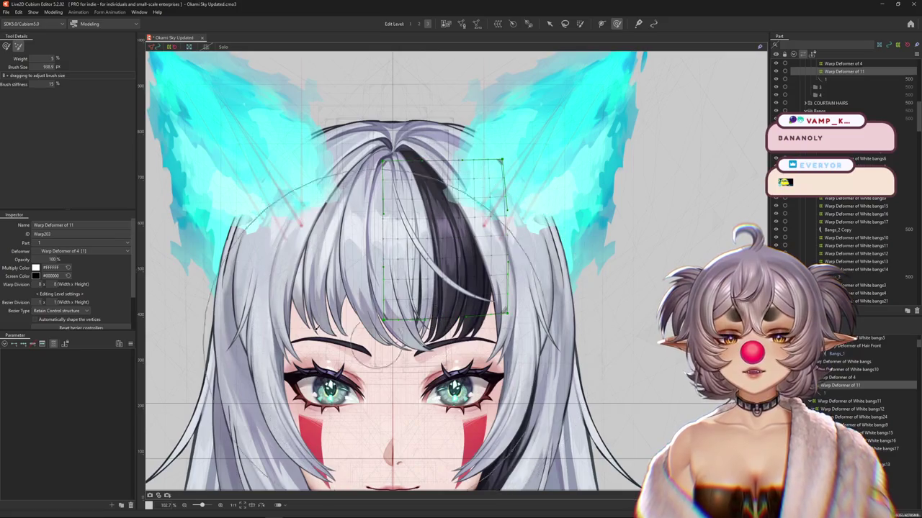
{"action": "left_click", "coordinate": [6, 46]}
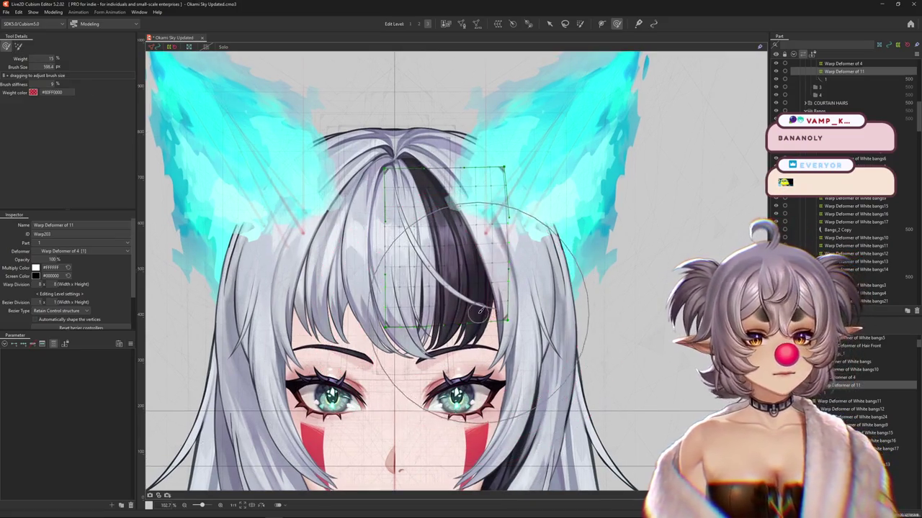
{"action": "left_click_drag", "start_coordinate": [491, 335], "coordinate": [54, 346]}
Test the bangs sway along BANGS X 1 and select Warp Deformer of 4
{"action": "left_click", "coordinate": [55, 347]}
{"action": "mouse_move", "coordinate": [85, 447]}
{"action": "left_mouse_down"}
{"action": "mouse_move", "coordinate": [73, 449]}
{"action": "mouse_move", "coordinate": [86, 448]}
{"action": "left_mouse_up"}
{"action": "right_click", "coordinate": [134, 447]}
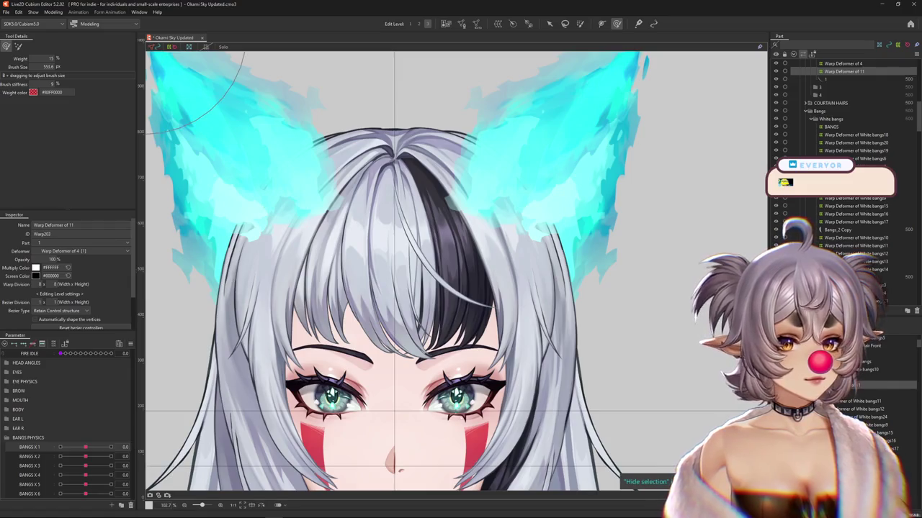
{"action": "left_click", "coordinate": [838, 378]}
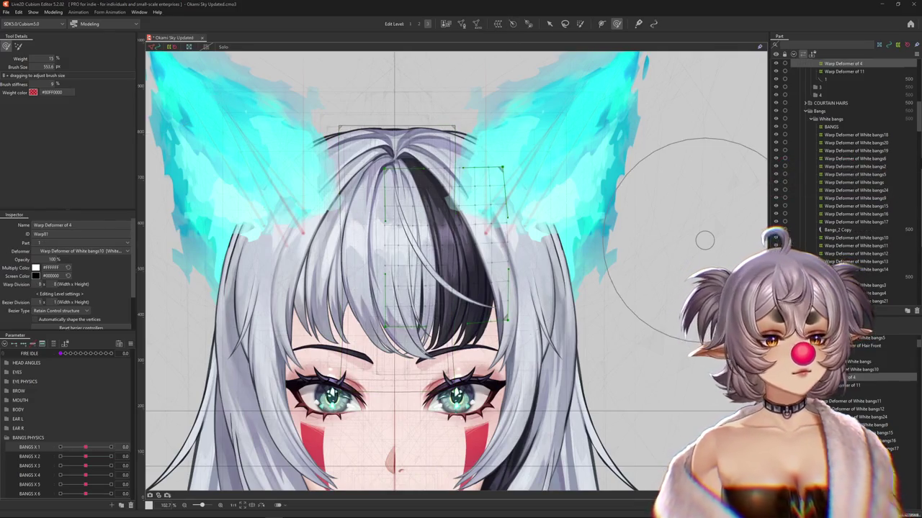
Create a rotation deformer for strand 1 and place it at the strand's root
{"action": "left_click", "coordinate": [441, 245]}
{"action": "left_click_drag", "start_coordinate": [440, 246], "coordinate": [398, 185]}
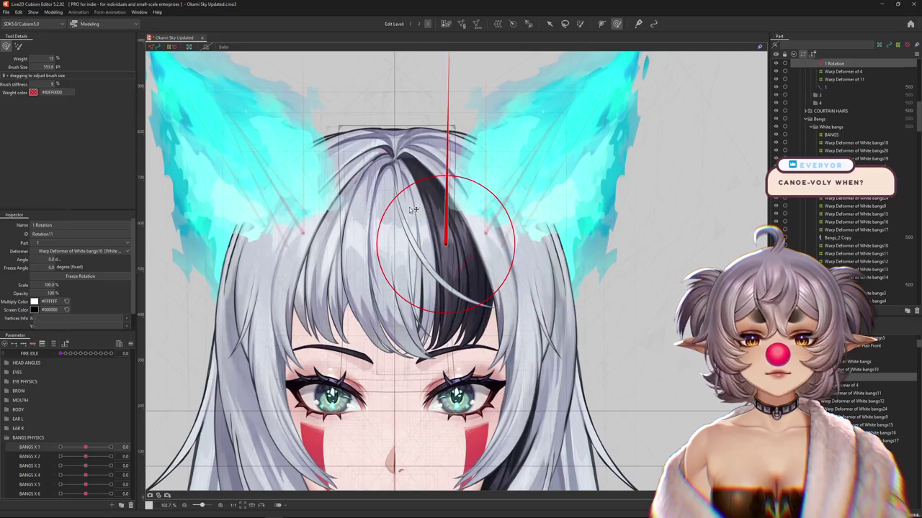
{"action": "key", "text": "ctrl+z"}
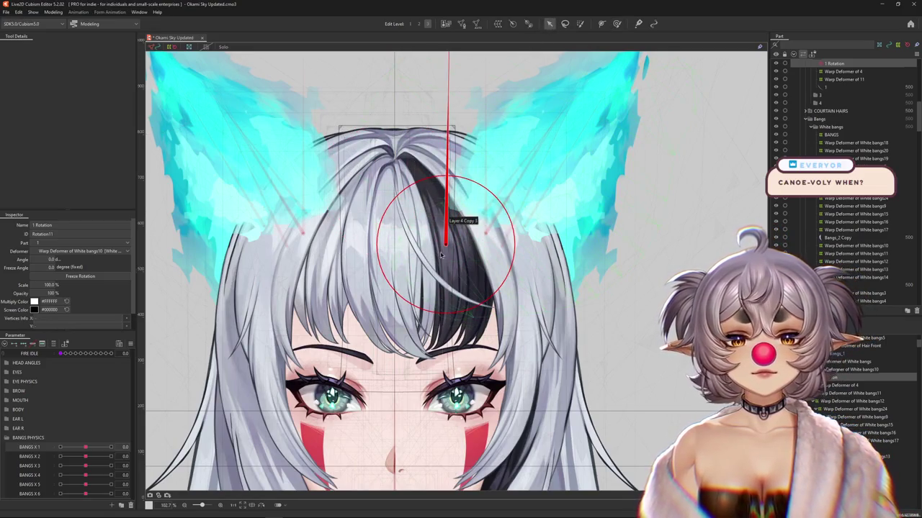
{"action": "left_click_drag", "start_coordinate": [412, 207], "coordinate": [361, 142]}
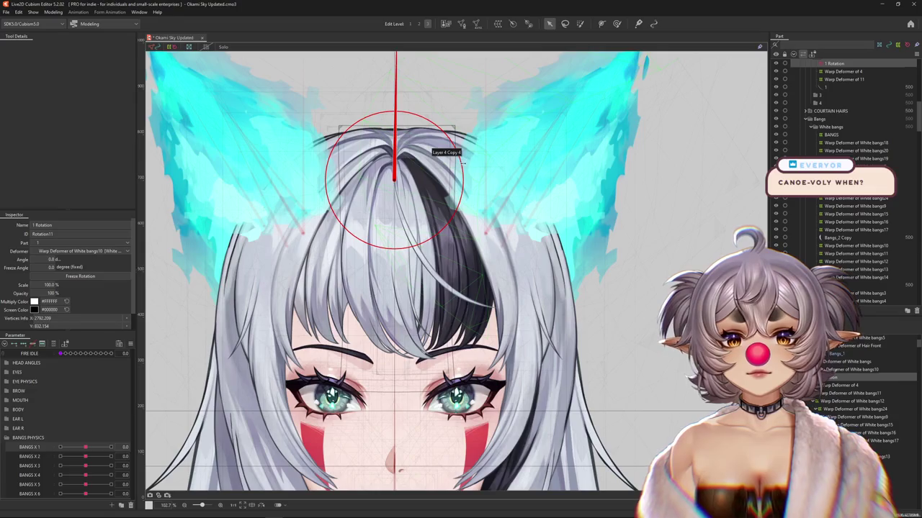
{"action": "scroll", "coordinate": [394, 179], "scroll_direction": "down", "scroll_amount": 5}
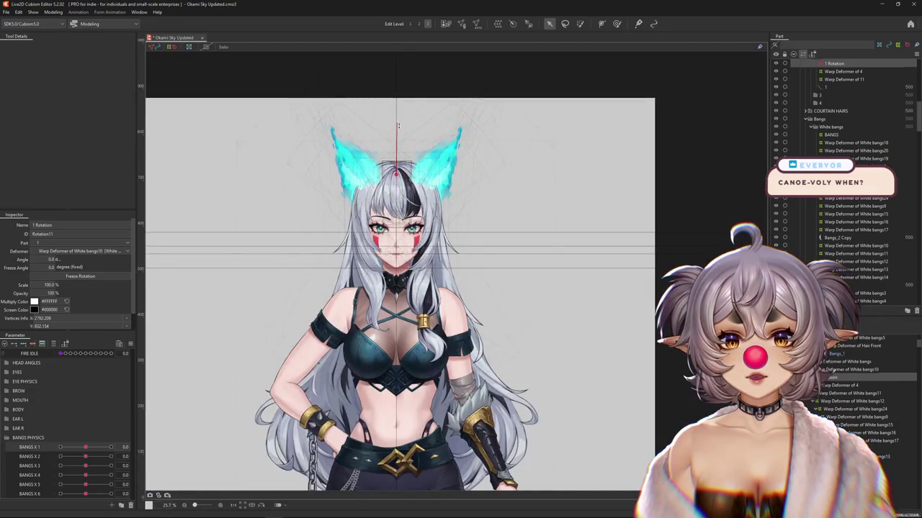
Tilt the strand to about 165.8° with BANGS X 1 at its 1.0 maximum
{"action": "left_click_drag", "start_coordinate": [400, 130], "coordinate": [448, 184]}
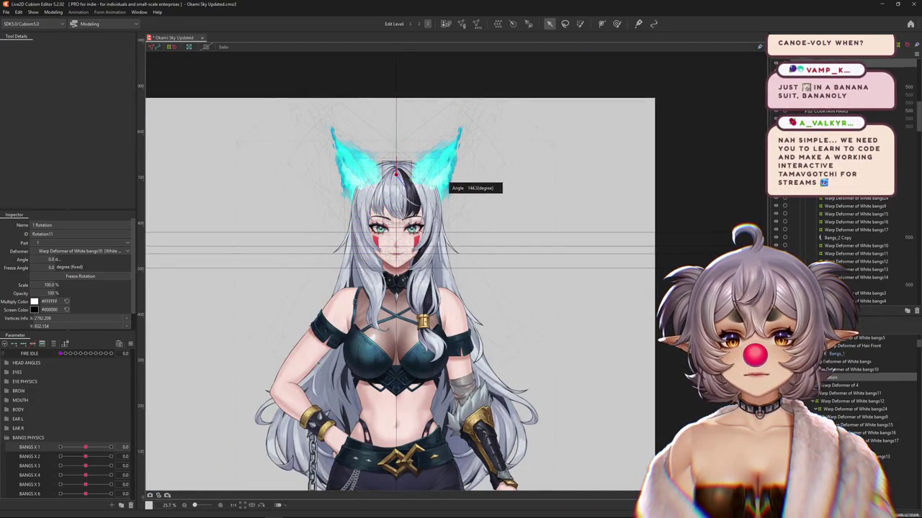
{"action": "scroll", "coordinate": [388, 155], "scroll_direction": "up", "scroll_amount": 4}
{"action": "left_click_drag", "start_coordinate": [388, 155], "coordinate": [427, 239]}
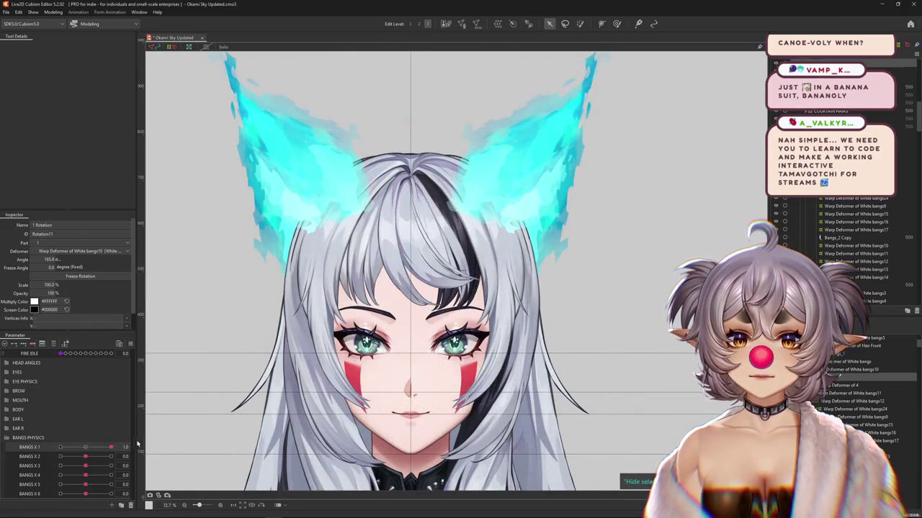
{"action": "left_click_drag", "start_coordinate": [85, 457], "coordinate": [121, 457]}
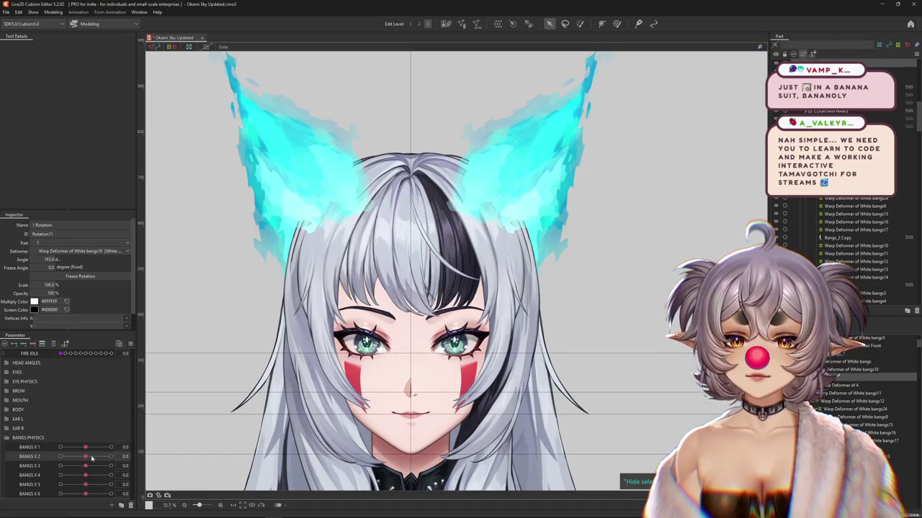
{"action": "left_click", "coordinate": [423, 238]}
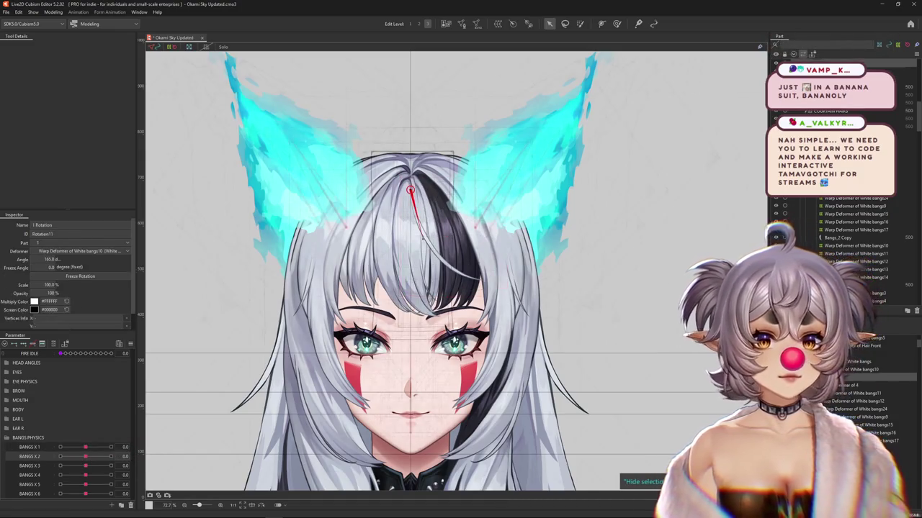
{"action": "left_click", "coordinate": [422, 238]}
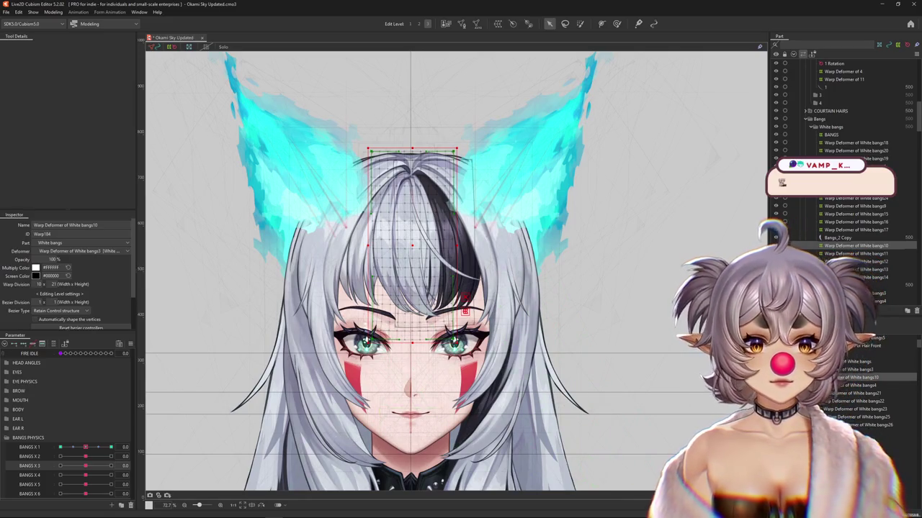
{"action": "left_click", "coordinate": [864, 361]}
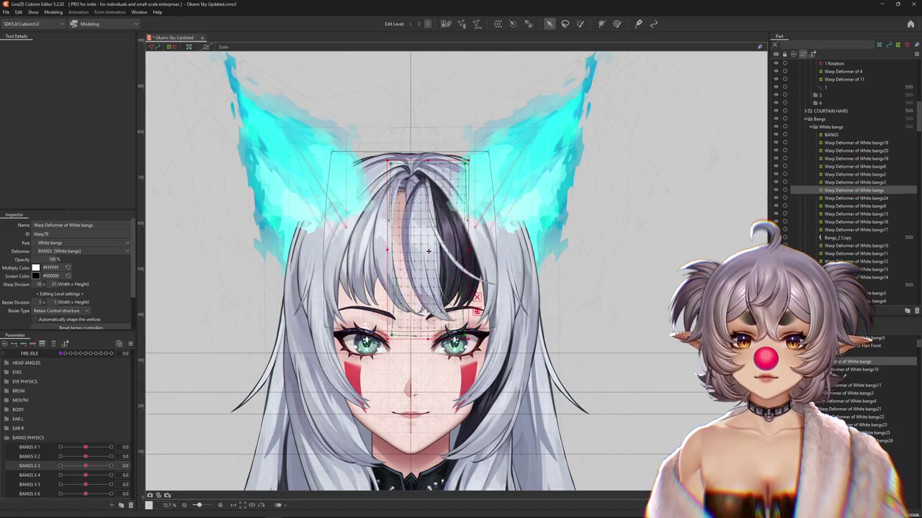
{"action": "left_click", "coordinate": [464, 311]}
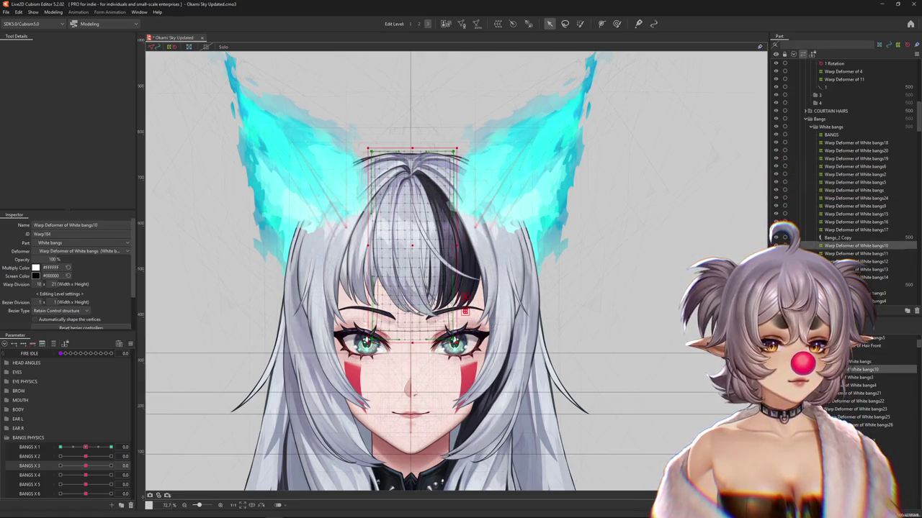
{"action": "left_click_drag", "start_coordinate": [85, 447], "coordinate": [89, 447]}
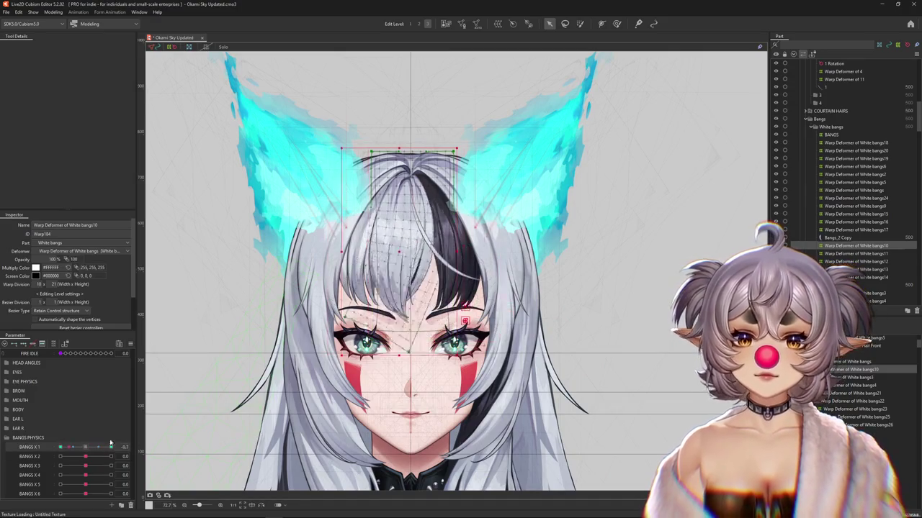
{"action": "left_click", "coordinate": [150, 447]}
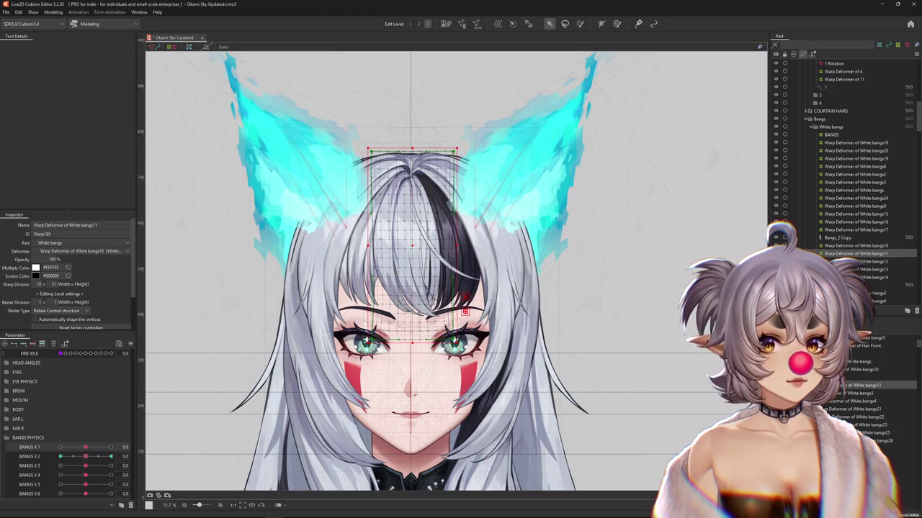
{"action": "left_click", "coordinate": [856, 245]}
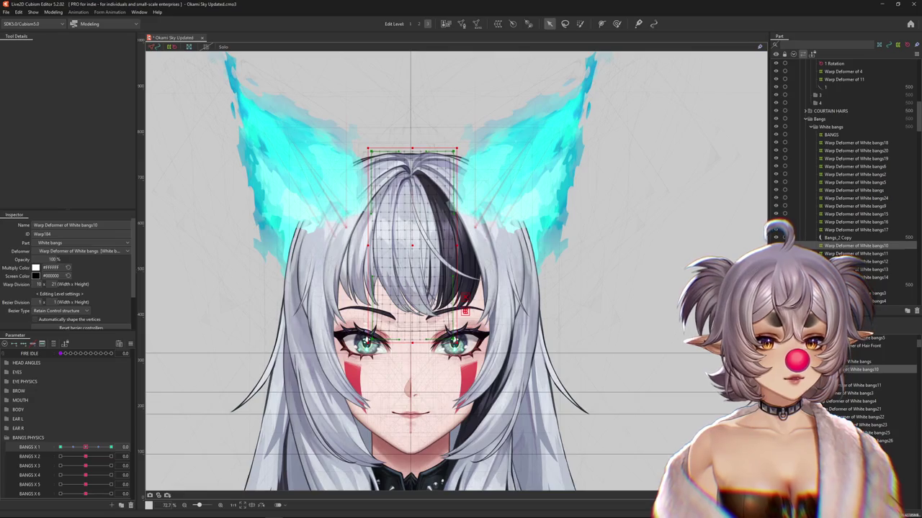
{"action": "left_click", "coordinate": [835, 63]}
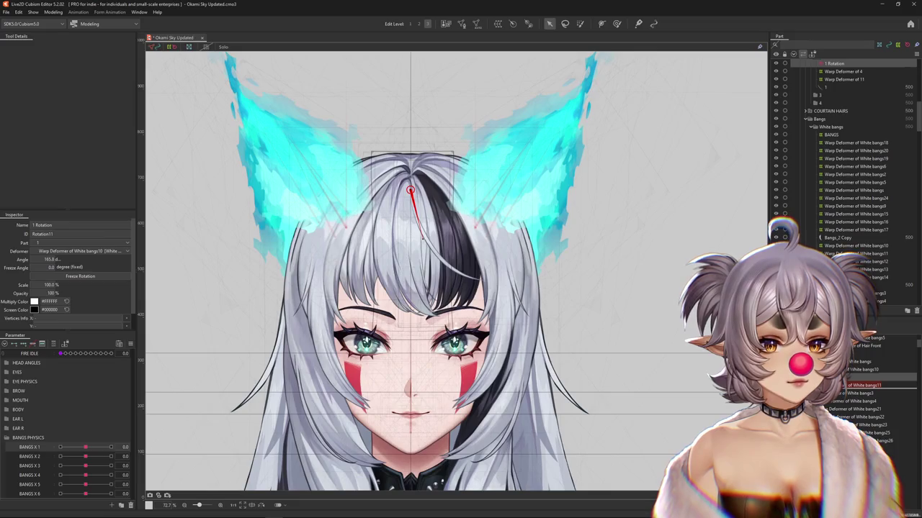
Key the strand's rotation at about 157.7° for BANGS X 1 = 1.0
{"action": "left_click_drag", "start_coordinate": [85, 447], "coordinate": [111, 447]}
{"action": "scroll", "coordinate": [251, 449], "scroll_direction": "up", "scroll_amount": 3}
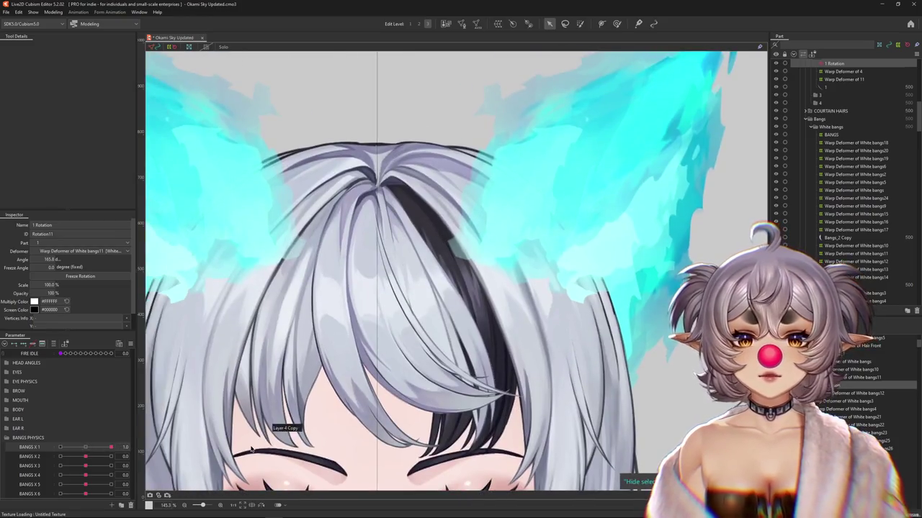
{"action": "left_click", "coordinate": [87, 449]}
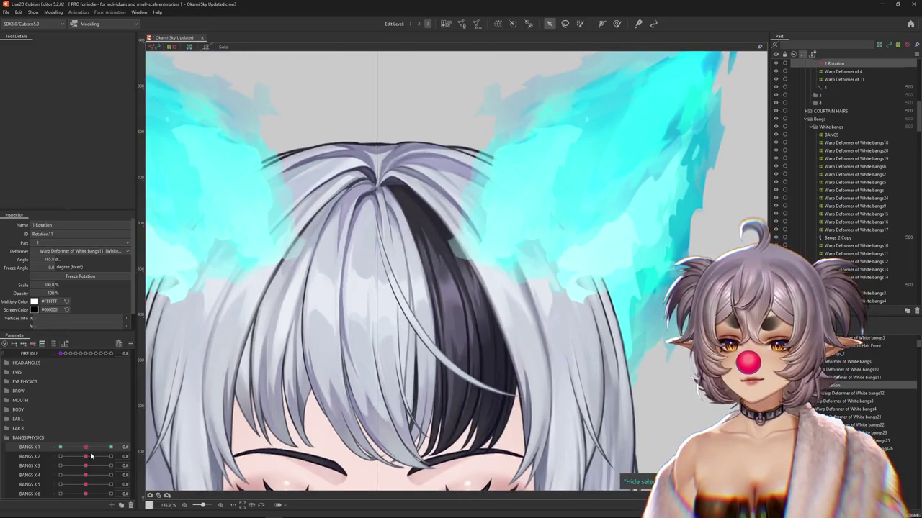
{"action": "left_click", "coordinate": [111, 447]}
{"action": "left_click_drag", "start_coordinate": [401, 312], "coordinate": [394, 302]}
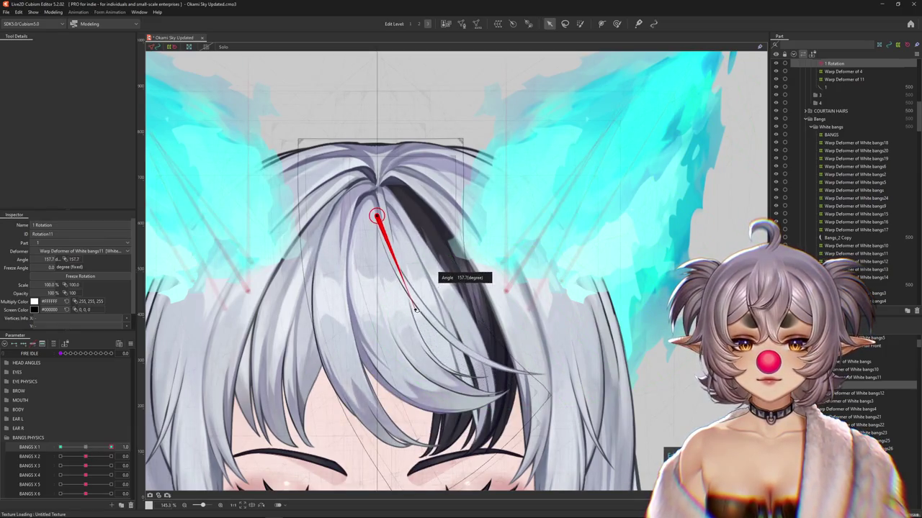
Key about 180° for BANGS X 1 = -1.0, then bring up Modeling > Physics Settings
{"action": "left_click", "coordinate": [60, 447]}
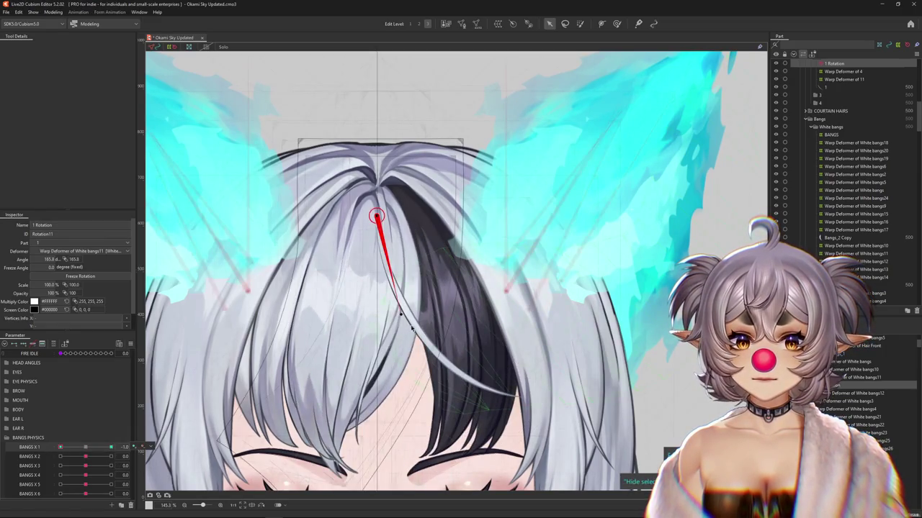
{"action": "left_click_drag", "start_coordinate": [394, 315], "coordinate": [378, 313]}
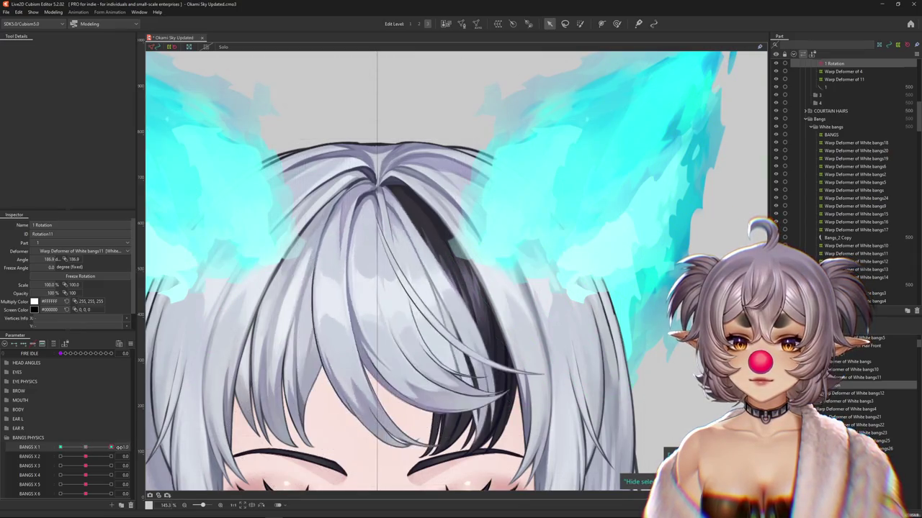
{"action": "left_click", "coordinate": [111, 447]}
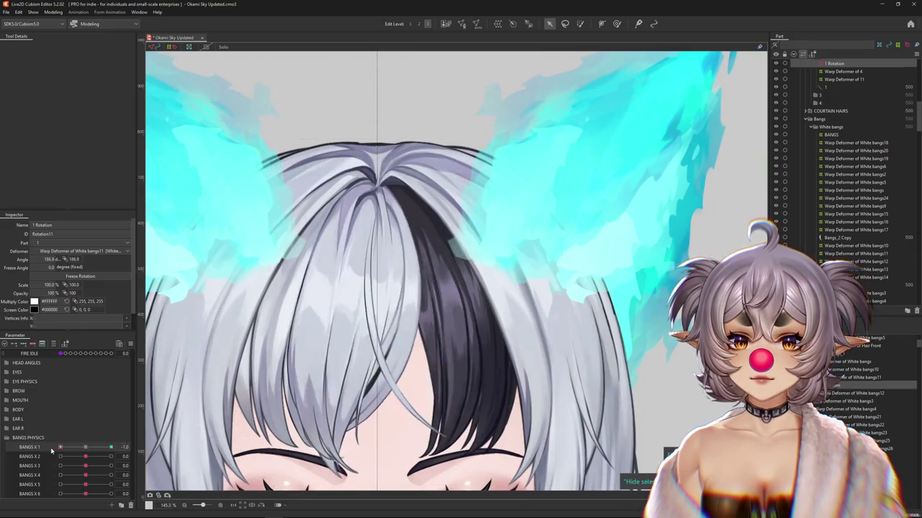
{"action": "left_click", "coordinate": [53, 12]}
{"action": "left_click", "coordinate": [68, 172]}
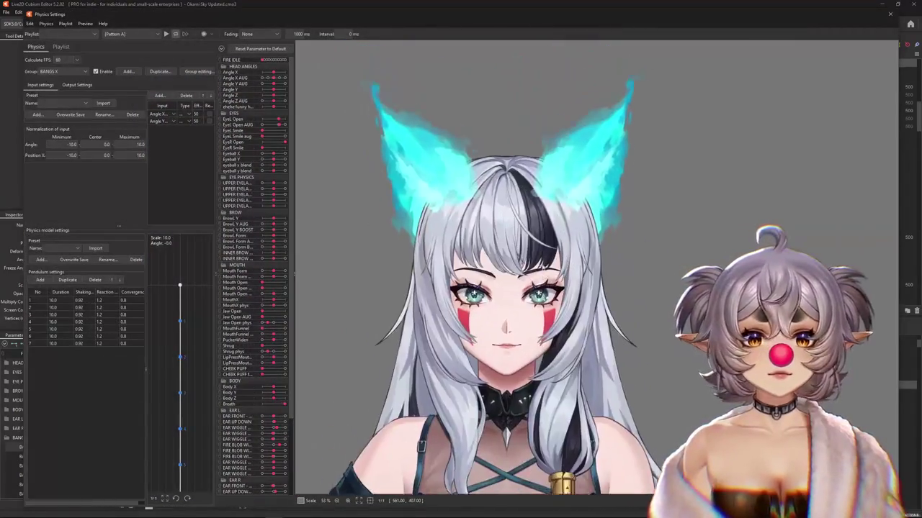
Swing the model's head in the Physics Settings preview to test the bangs physics
{"action": "mouse_move", "coordinate": [657, 257]}
{"action": "left_mouse_down"}
{"action": "mouse_move", "coordinate": [379, 463]}
{"action": "mouse_move", "coordinate": [350, 289]}
{"action": "mouse_move", "coordinate": [677, 374]}
{"action": "mouse_move", "coordinate": [187, 279]}
{"action": "left_mouse_up"}
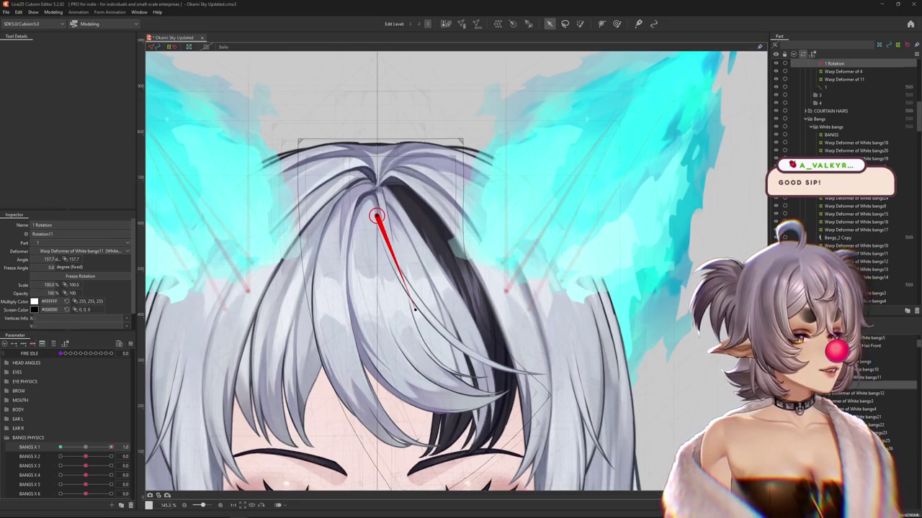
{"action": "scroll", "coordinate": [589, 255], "scroll_direction": "down", "scroll_amount": 3}
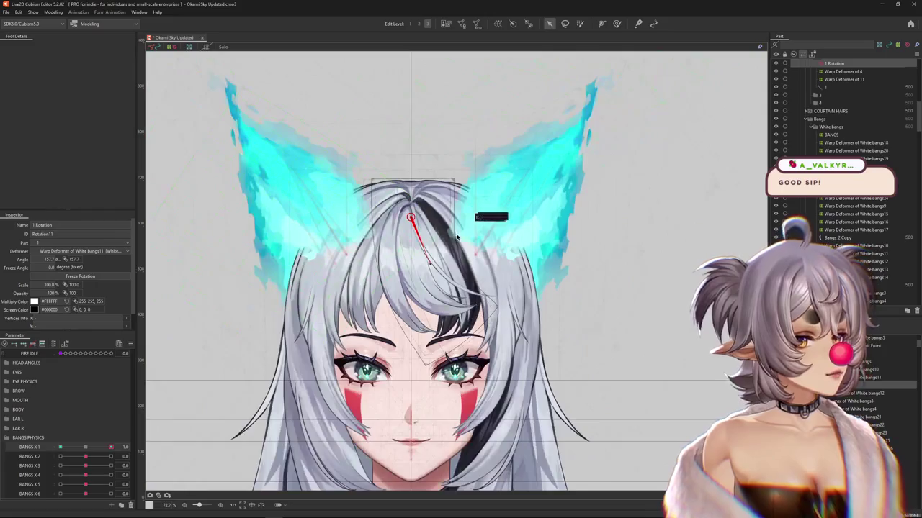
{"action": "scroll", "coordinate": [432, 303], "scroll_direction": "up", "scroll_amount": 1}
{"action": "scroll", "coordinate": [271, 340], "scroll_direction": "up", "scroll_amount": 1}
{"action": "left_click_drag", "start_coordinate": [110, 447], "coordinate": [85, 447]}
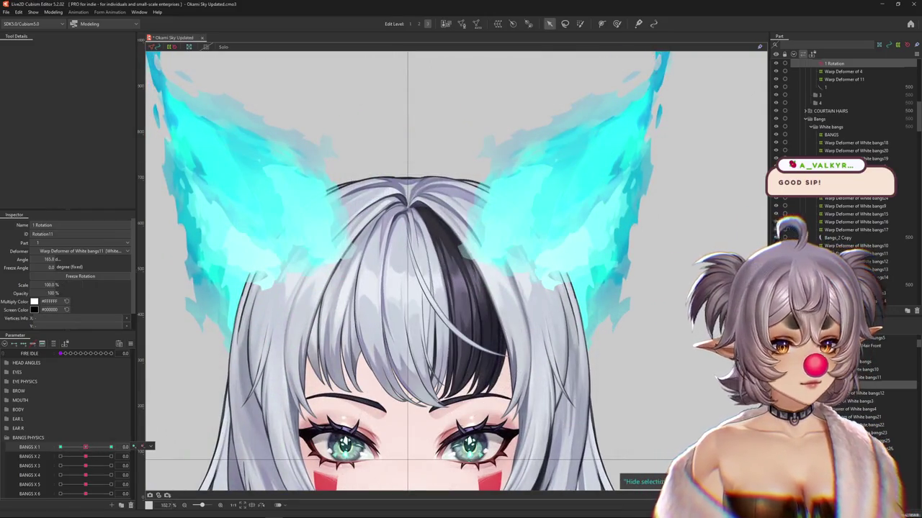
{"action": "left_click", "coordinate": [857, 262]}
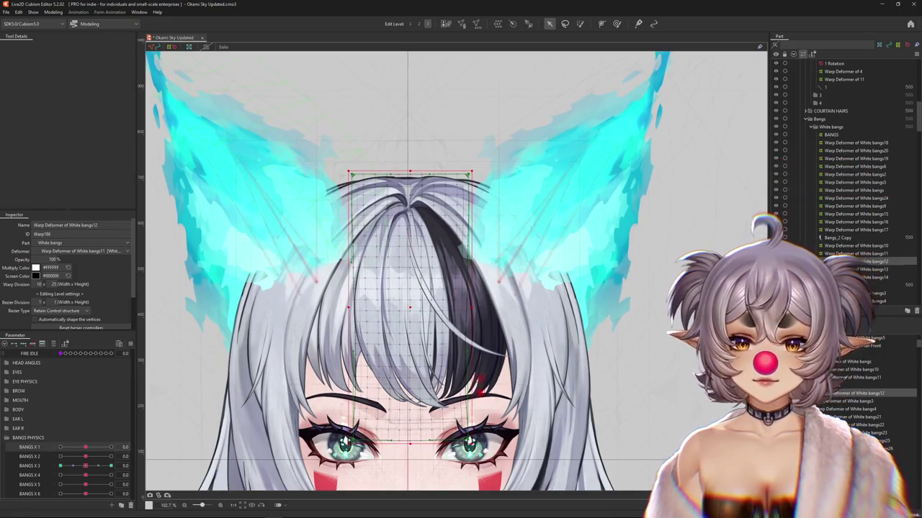
{"action": "left_click", "coordinate": [834, 63]}
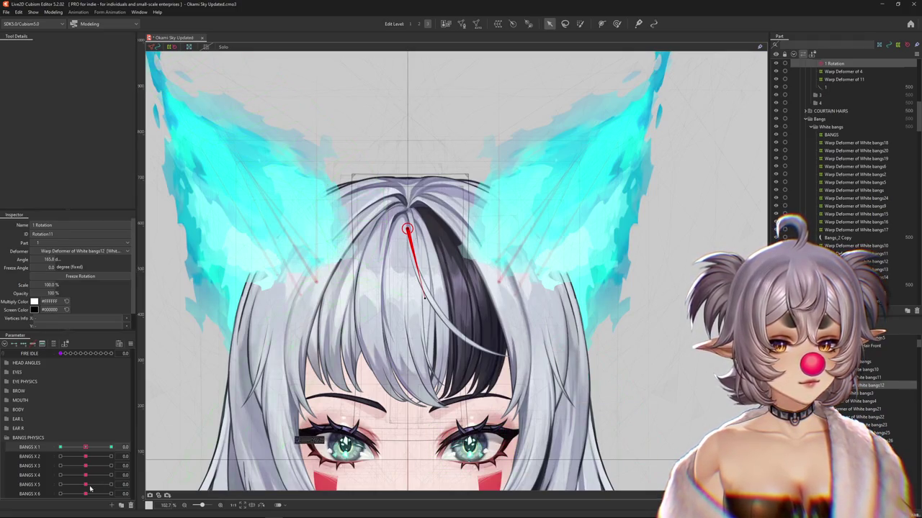
{"action": "mouse_move", "coordinate": [87, 449]}
{"action": "left_mouse_down"}
{"action": "mouse_move", "coordinate": [96, 440]}
{"action": "mouse_move", "coordinate": [85, 447]}
{"action": "left_mouse_up"}
{"action": "left_click", "coordinate": [857, 262]}
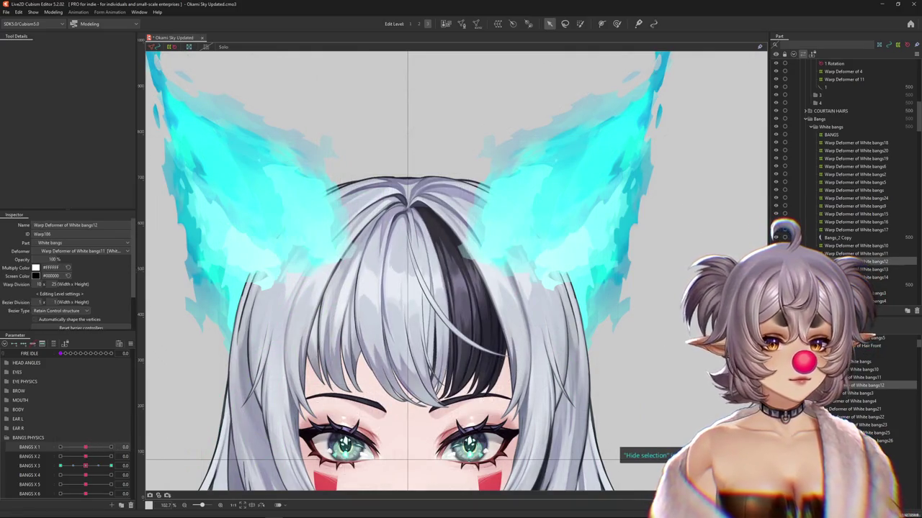
{"action": "key", "text": "ctrl+z"}
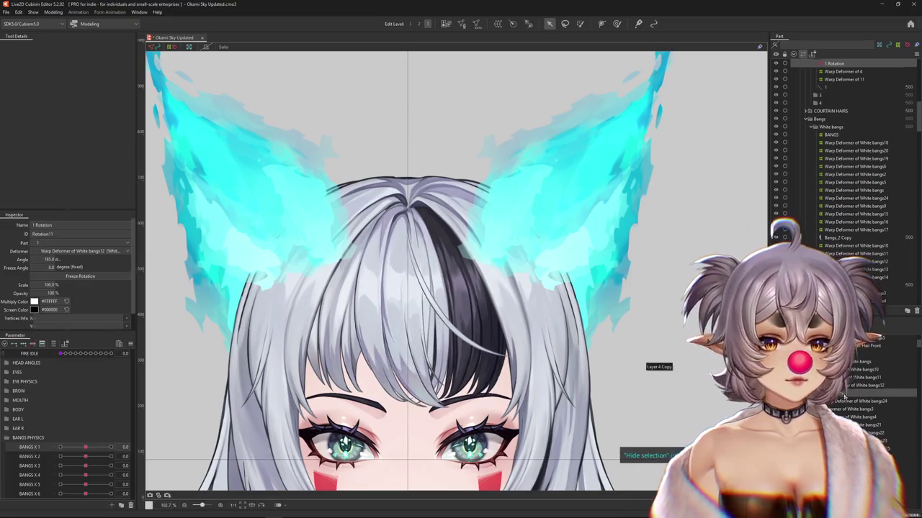
{"action": "key", "text": "ctrl+z"}
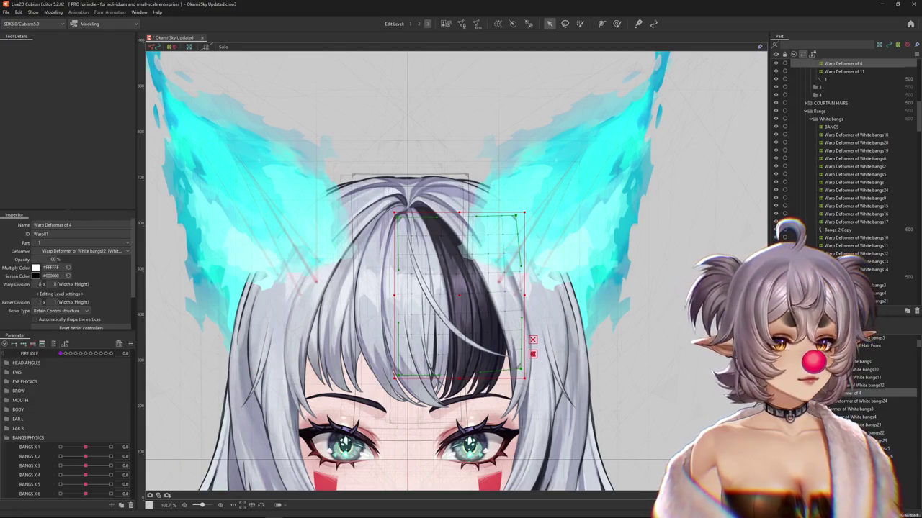
Select Warp Deformer of 11 and ready the Deform Brush at Edit Level 2 for BANGS X 1 = 1.0
{"action": "left_click", "coordinate": [844, 71]}
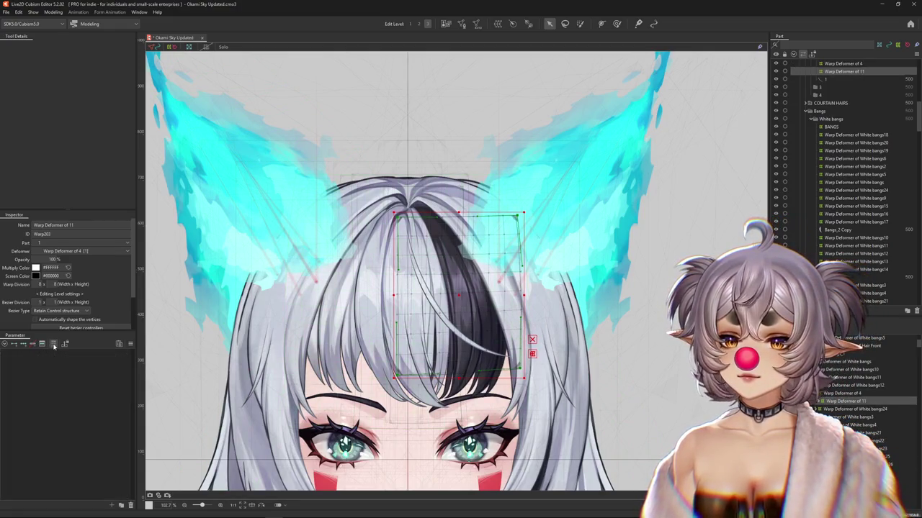
{"action": "mouse_move", "coordinate": [86, 447]}
{"action": "left_mouse_down"}
{"action": "mouse_move", "coordinate": [105, 446]}
{"action": "mouse_move", "coordinate": [85, 448]}
{"action": "left_mouse_up"}
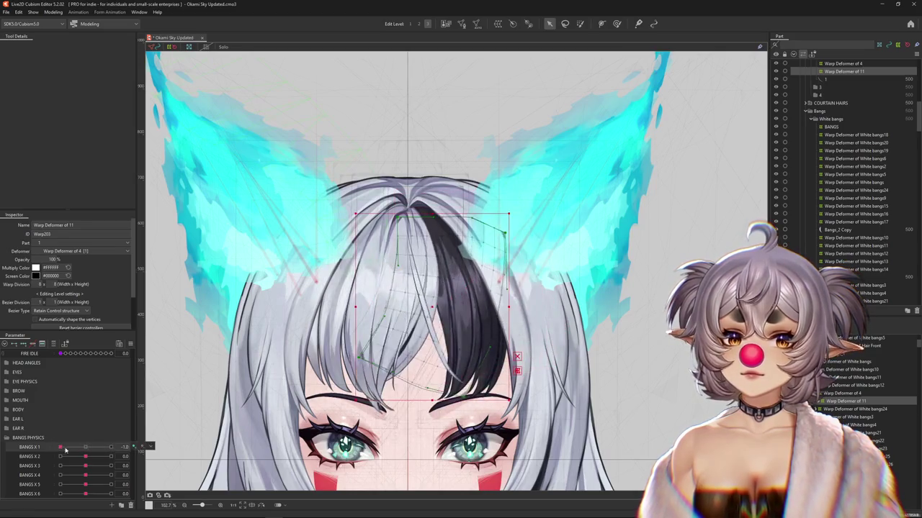
{"action": "left_click", "coordinate": [111, 447]}
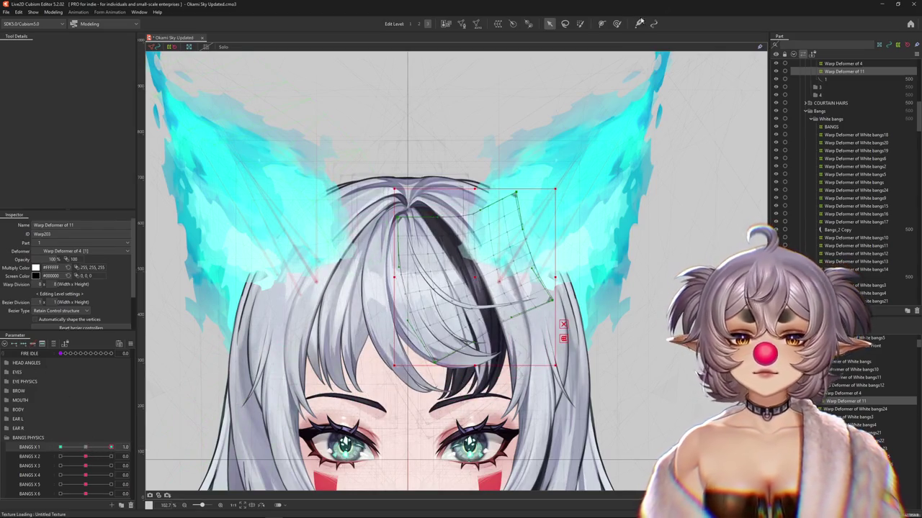
{"action": "left_click", "coordinate": [616, 23]}
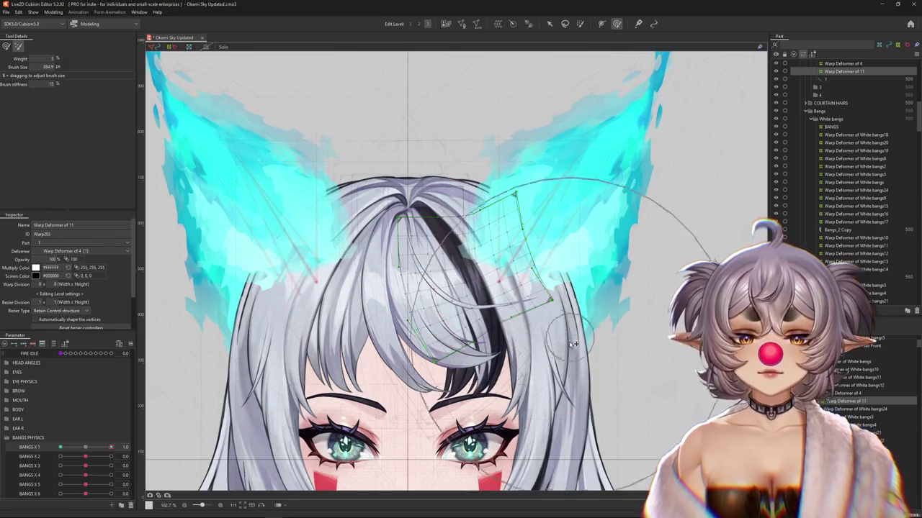
{"action": "left_click", "coordinate": [418, 24]}
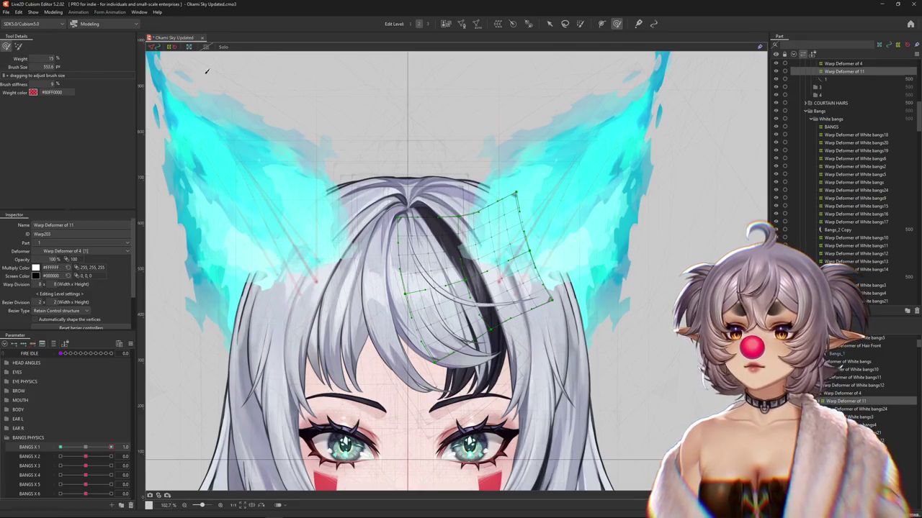
{"action": "left_click_drag", "start_coordinate": [545, 201], "coordinate": [595, 189]}
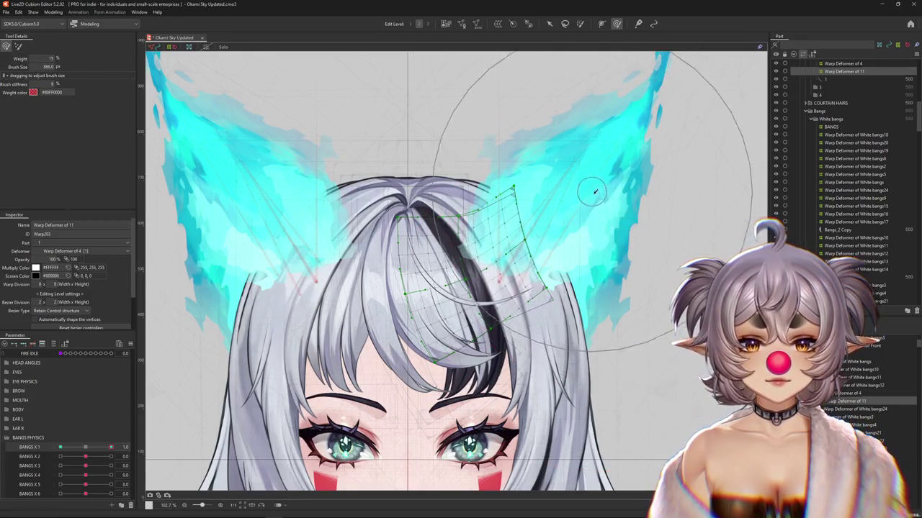
Reshape the strand for BANGS X 1 = -1.0, checking it with the grid hidden
{"action": "left_click", "coordinate": [59, 447]}
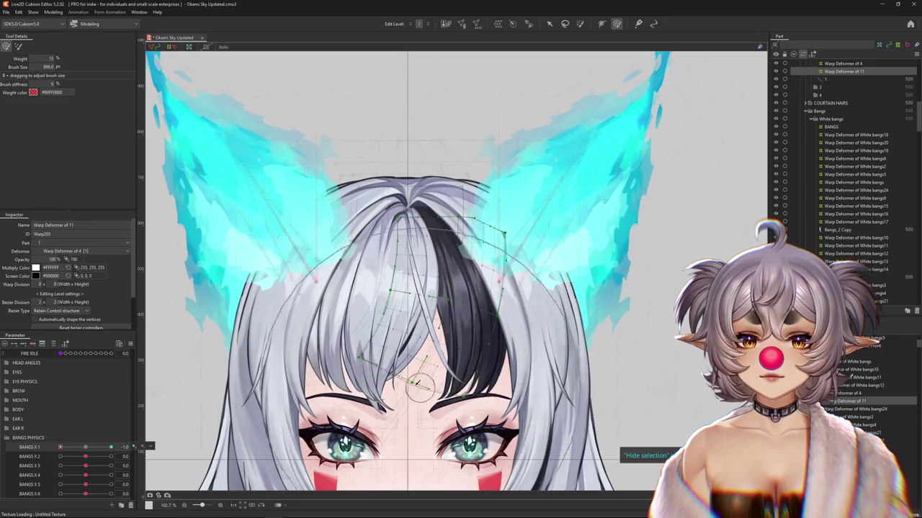
{"action": "mouse_move", "coordinate": [420, 387]}
{"action": "left_mouse_down"}
{"action": "mouse_move", "coordinate": [479, 337]}
{"action": "mouse_move", "coordinate": [404, 302]}
{"action": "left_mouse_up"}
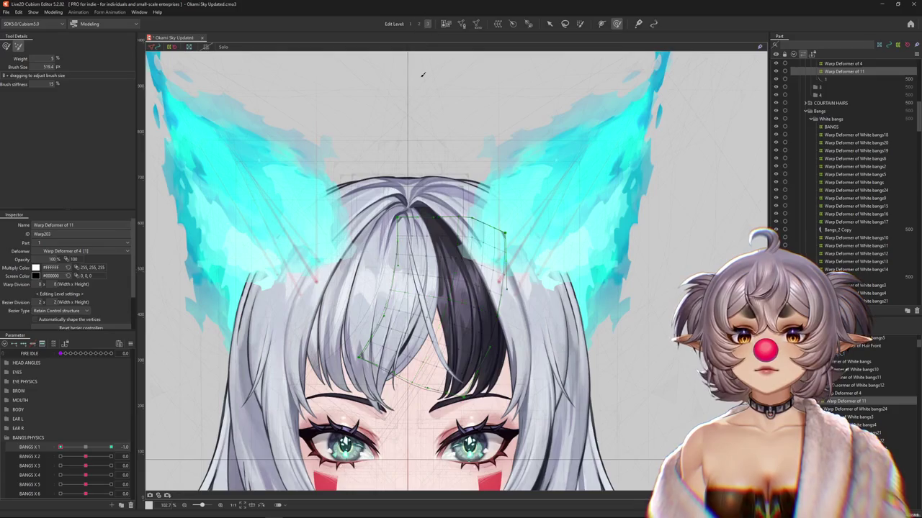
{"action": "mouse_move", "coordinate": [421, 60]}
{"action": "left_mouse_down"}
{"action": "mouse_move", "coordinate": [509, 320]}
{"action": "mouse_move", "coordinate": [331, 270]}
{"action": "mouse_move", "coordinate": [358, 309]}
{"action": "left_mouse_up"}
{"action": "scroll", "coordinate": [357, 308], "scroll_direction": "down", "scroll_amount": 3}
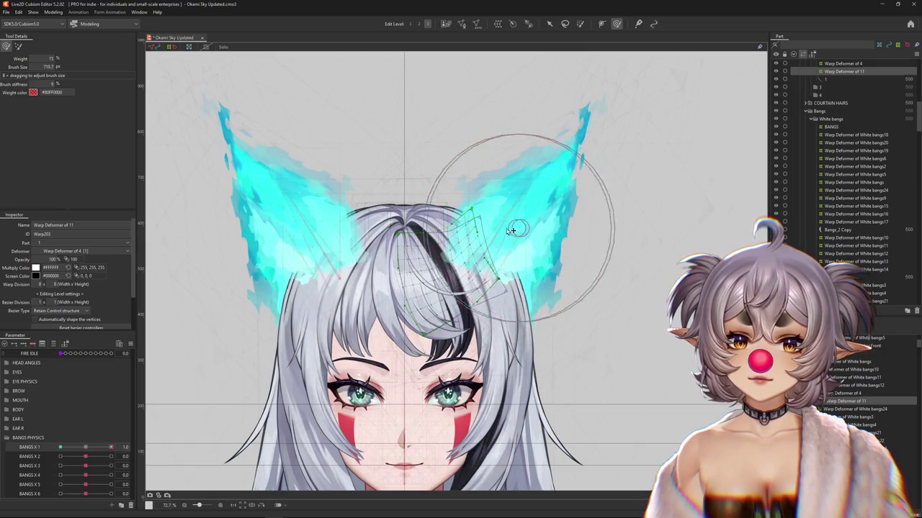
{"action": "key", "text": "h"}
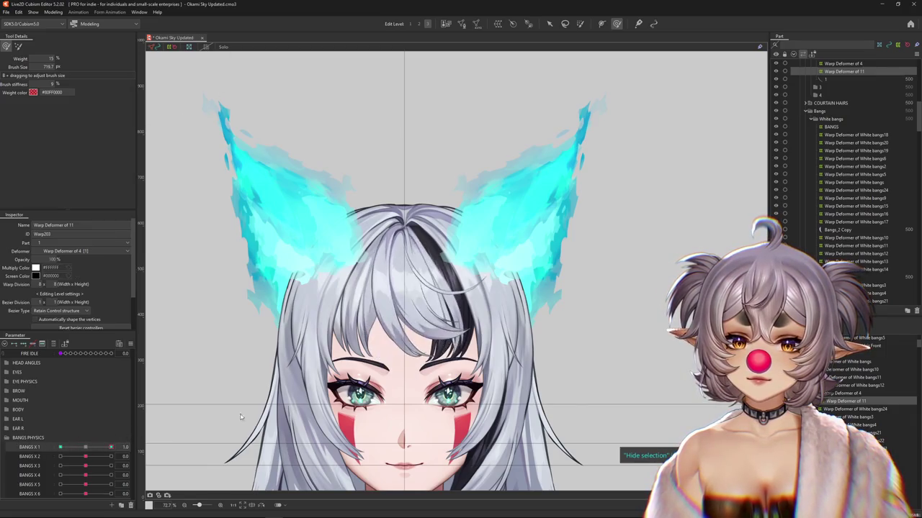
{"action": "key", "text": "b"}
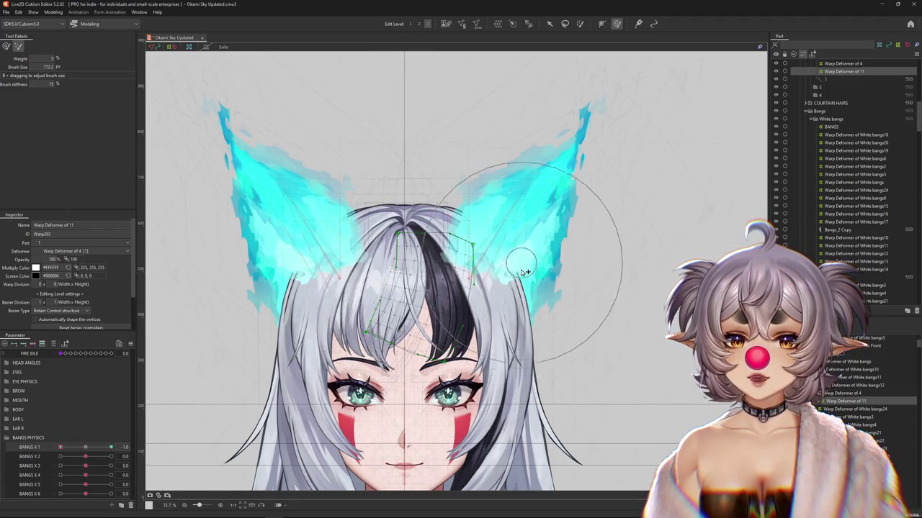
{"action": "key", "text": "b"}
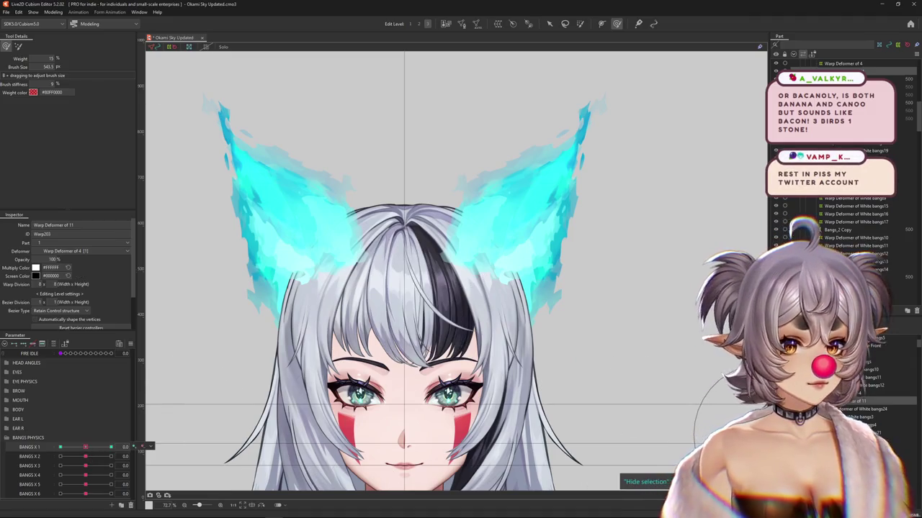
{"action": "left_click", "coordinate": [478, 26]}
{"action": "left_click", "coordinate": [477, 26]}
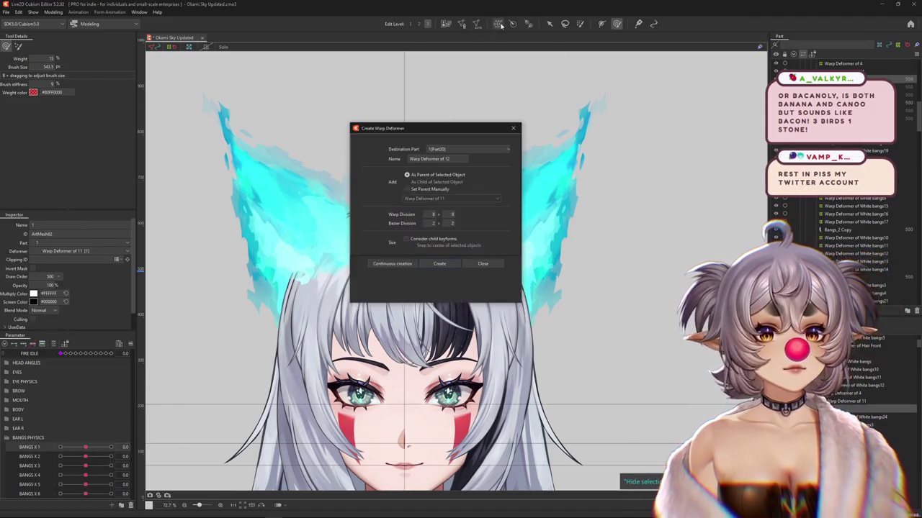
Create Warp Deformer of 12 and bend the strand along a temporary path for BANGS X 2 = 1.0
{"action": "left_click", "coordinate": [439, 263]}
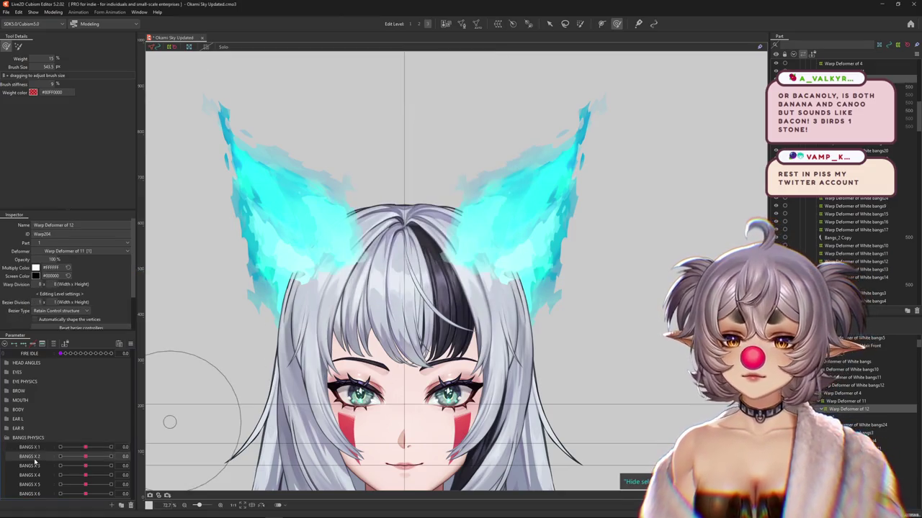
{"action": "left_click", "coordinate": [111, 457]}
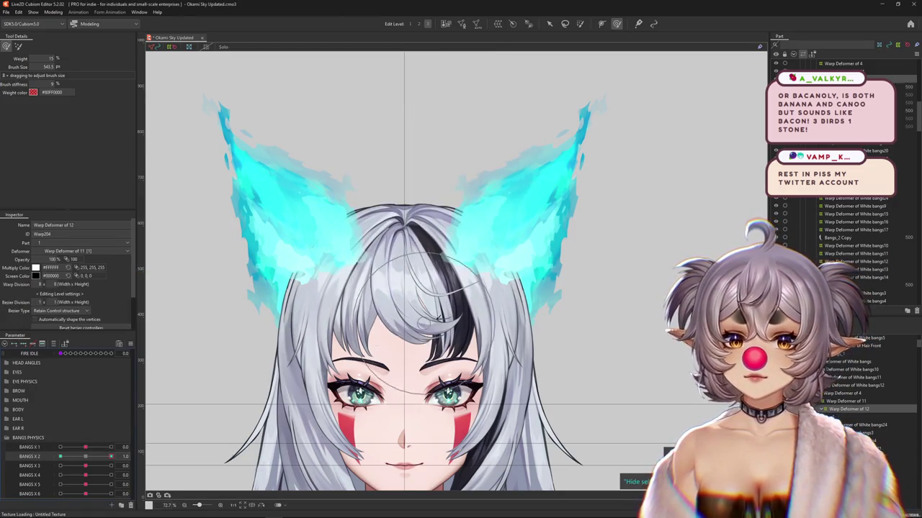
{"action": "scroll", "coordinate": [488, 309], "scroll_direction": "up", "scroll_amount": 3}
{"action": "left_click_drag", "start_coordinate": [357, 156], "coordinate": [393, 467]}
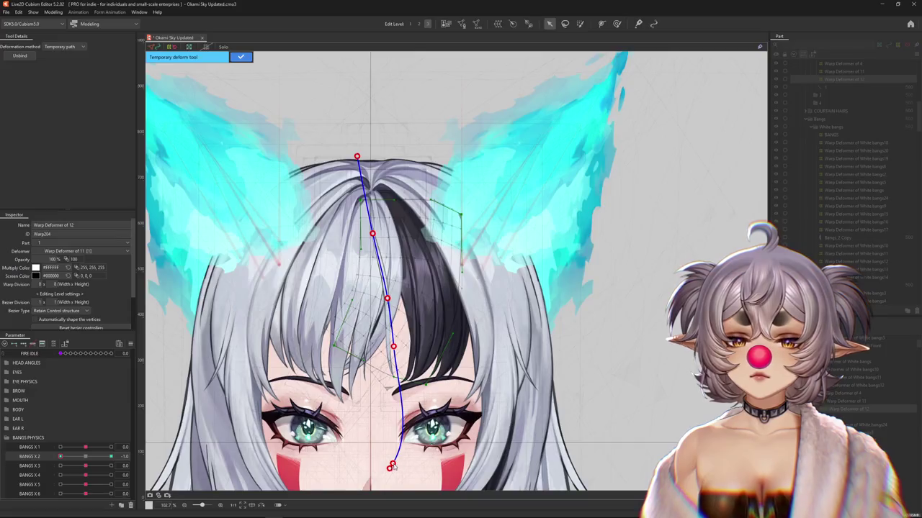
{"action": "left_click", "coordinate": [227, 472]}
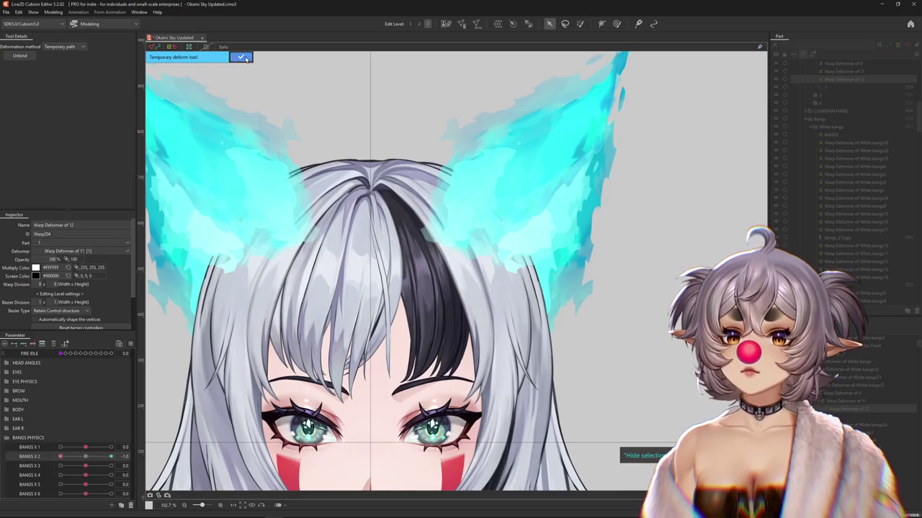
{"action": "left_click", "coordinate": [243, 58]}
{"action": "key", "text": "b"}
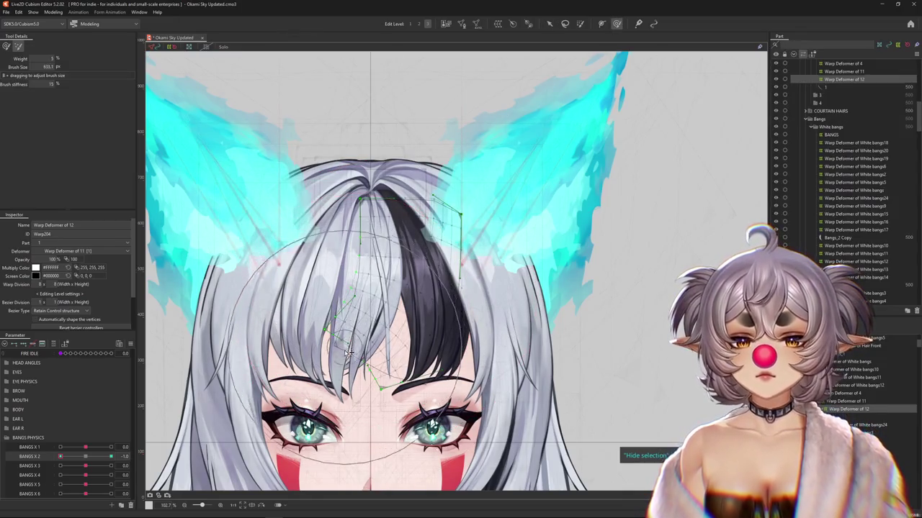
Shrink the deform brush and switch its mode while previewing the BANGS X 2 swing
{"action": "mouse_move", "coordinate": [111, 457]}
{"action": "left_mouse_down"}
{"action": "mouse_move", "coordinate": [86, 455]}
{"action": "mouse_move", "coordinate": [111, 456]}
{"action": "left_mouse_up"}
{"action": "mouse_move", "coordinate": [410, 75]}
{"action": "left_mouse_down"}
{"action": "mouse_move", "coordinate": [522, 220]}
{"action": "mouse_move", "coordinate": [468, 154]}
{"action": "left_mouse_up"}
{"action": "left_click", "coordinate": [17, 46]}
{"action": "left_click_drag", "start_coordinate": [112, 462], "coordinate": [79, 455]}
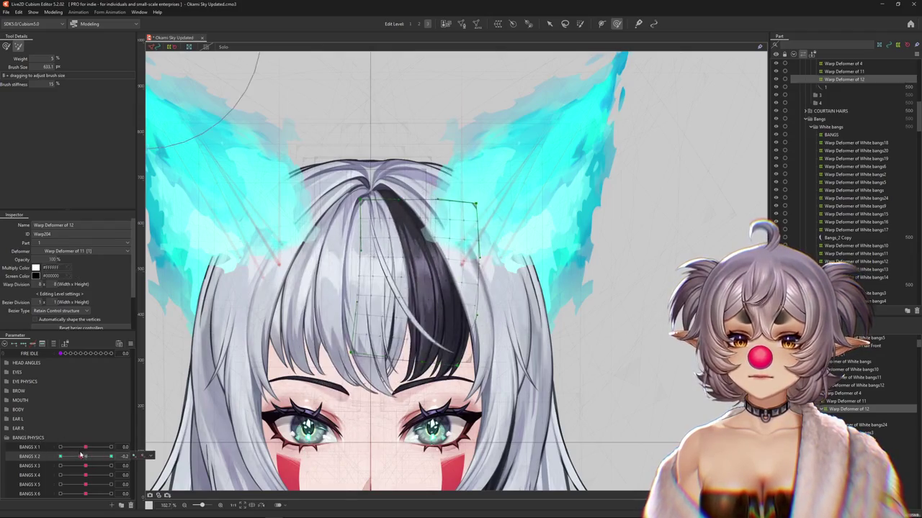
{"action": "left_click", "coordinate": [580, 24]}
Paint deform-brush weights onto Warp Deformer of 12 while moving BANGS X 2 between 1 and -1
{"action": "left_click", "coordinate": [326, 134]}
{"action": "left_click_drag", "start_coordinate": [92, 458], "coordinate": [111, 456]}
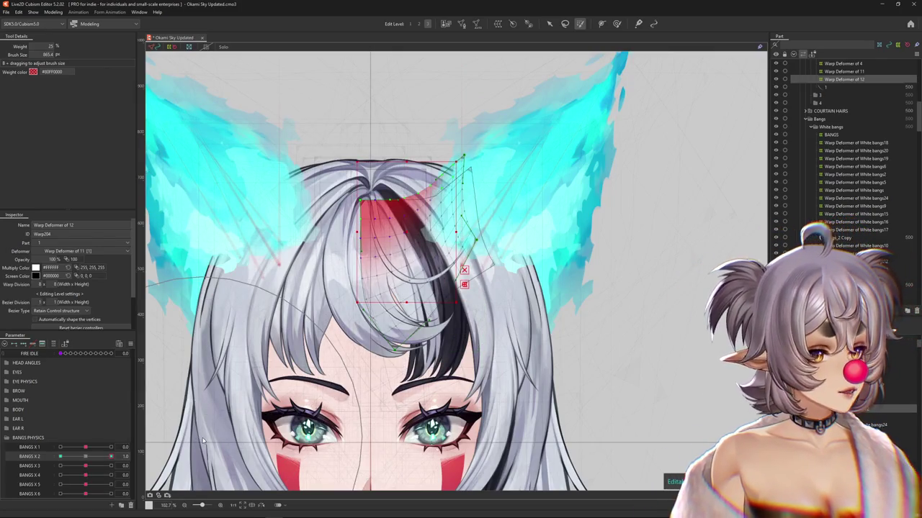
{"action": "left_click_drag", "start_coordinate": [179, 441], "coordinate": [31, 455]}
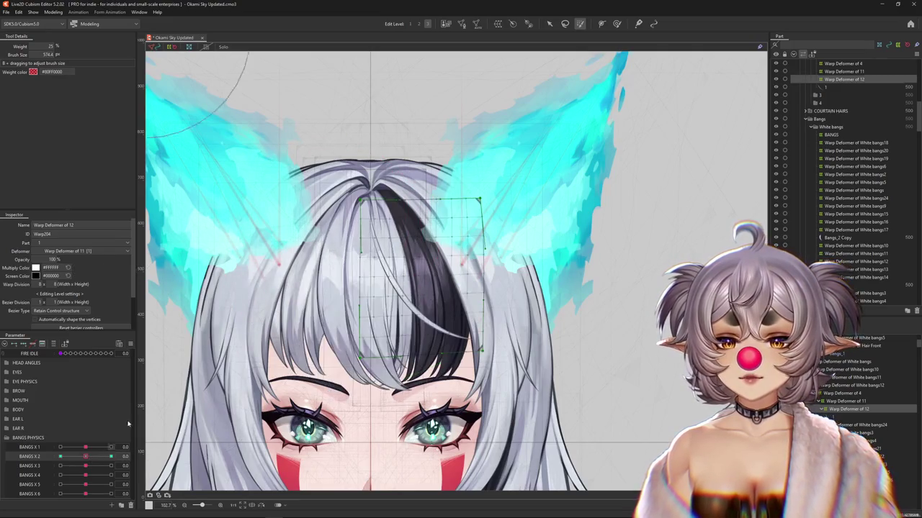
{"action": "left_click_drag", "start_coordinate": [381, 169], "coordinate": [408, 149]}
{"action": "left_click", "coordinate": [407, 149]}
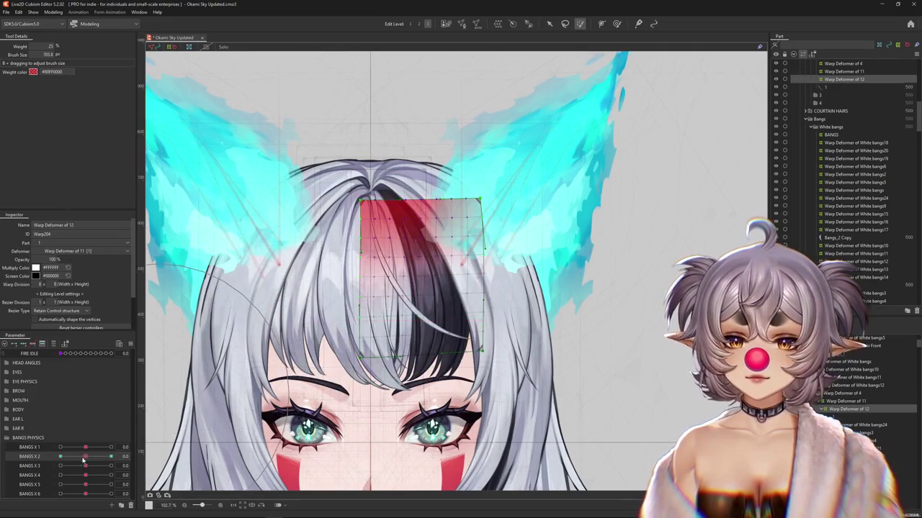
{"action": "left_click_drag", "start_coordinate": [84, 458], "coordinate": [42, 439]}
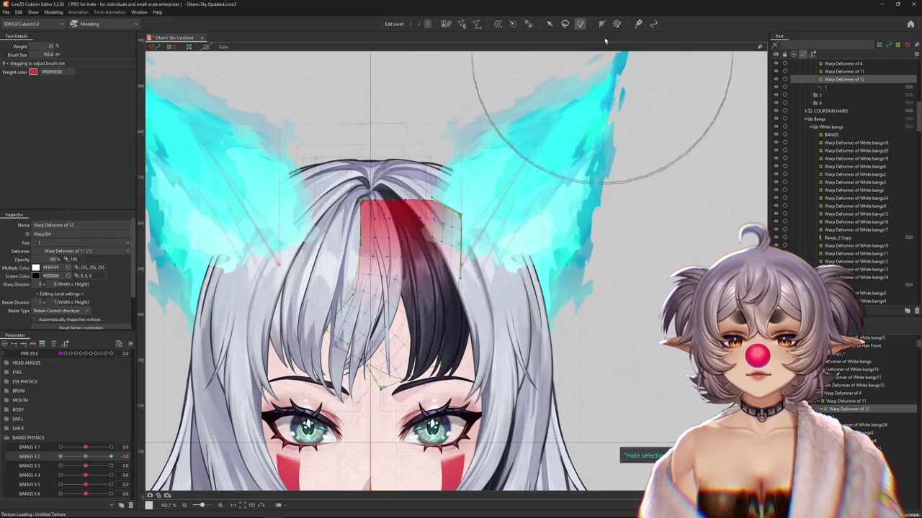
Add weight over the upper bangs and bend the strand for the BANGS X 2 = -1 keyform
{"action": "left_click", "coordinate": [617, 24]}
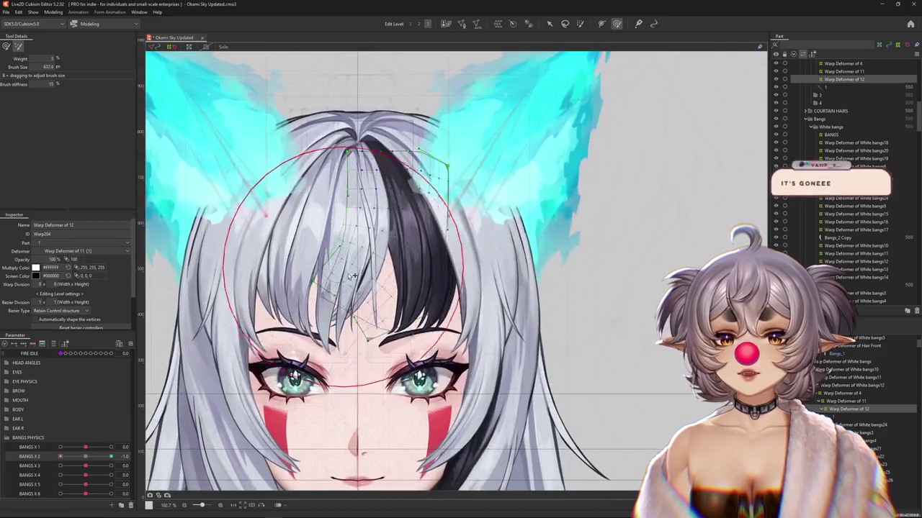
{"action": "left_click_drag", "start_coordinate": [396, 173], "coordinate": [378, 286]}
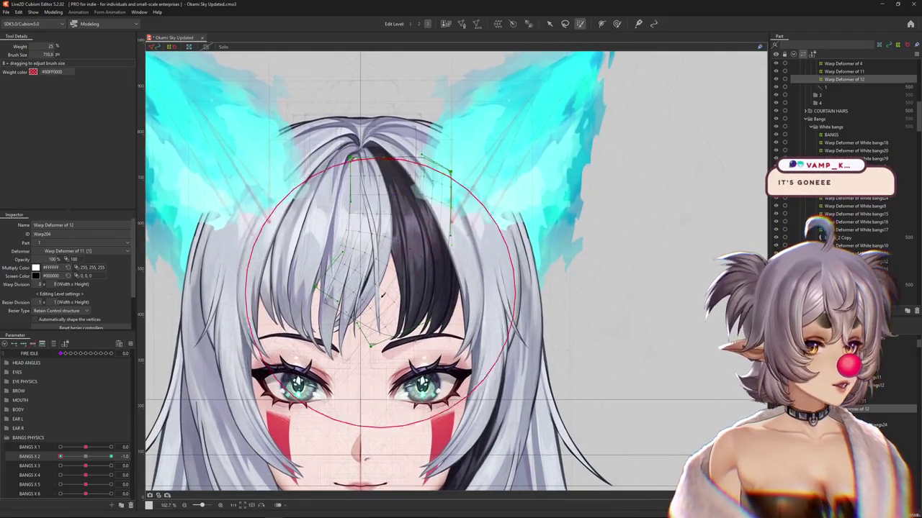
{"action": "left_click", "coordinate": [617, 24]}
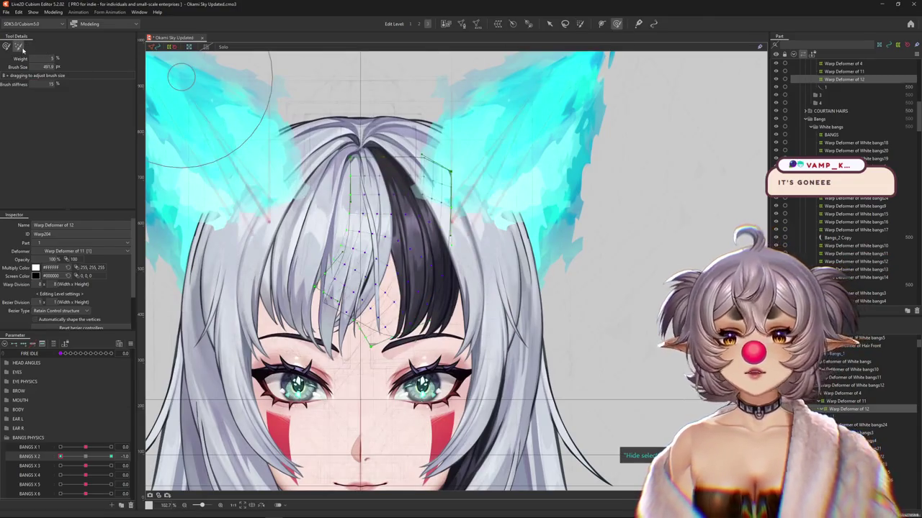
{"action": "mouse_move", "coordinate": [324, 237]}
{"action": "left_mouse_down"}
{"action": "mouse_move", "coordinate": [416, 291]}
{"action": "mouse_move", "coordinate": [160, 323]}
{"action": "left_mouse_up"}
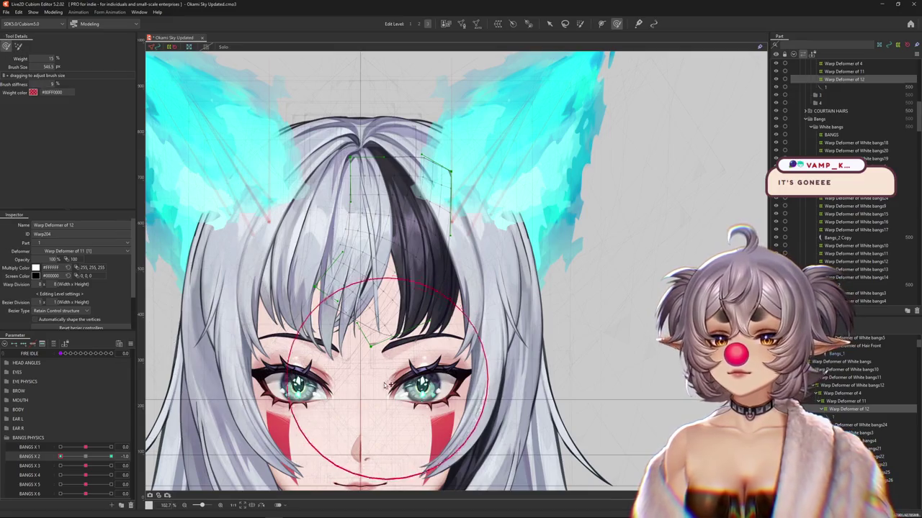
{"action": "mouse_move", "coordinate": [164, 329]}
{"action": "left_mouse_down"}
{"action": "mouse_move", "coordinate": [276, 276]}
{"action": "mouse_move", "coordinate": [382, 317]}
{"action": "left_mouse_up"}
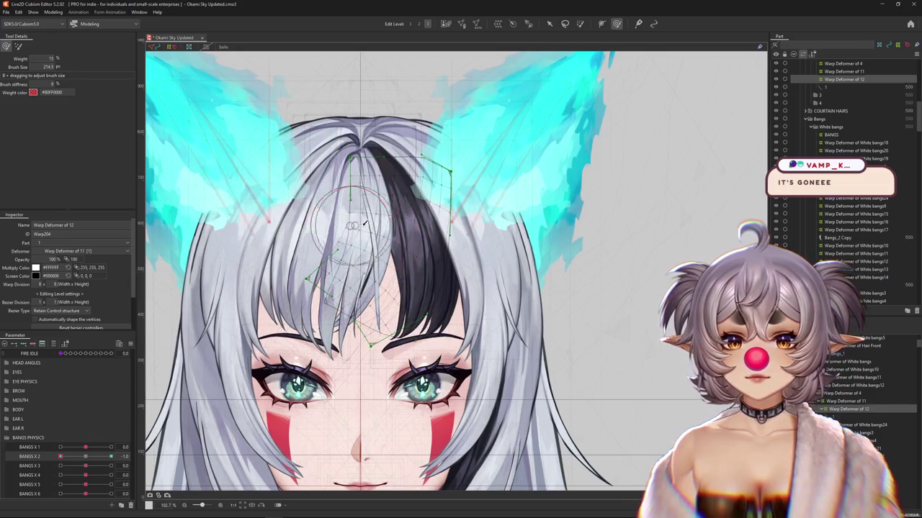
{"action": "left_click_drag", "start_coordinate": [362, 249], "coordinate": [389, 288]}
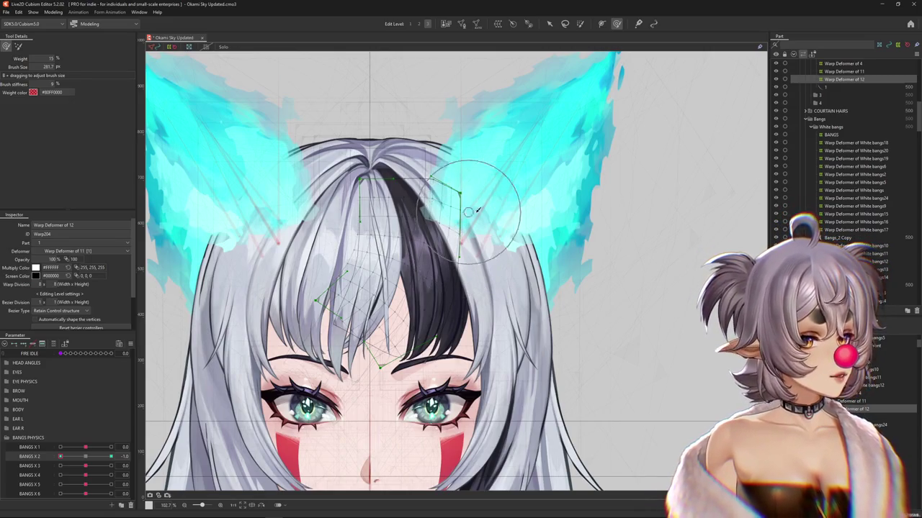
{"action": "left_click_drag", "start_coordinate": [432, 252], "coordinate": [368, 233]}
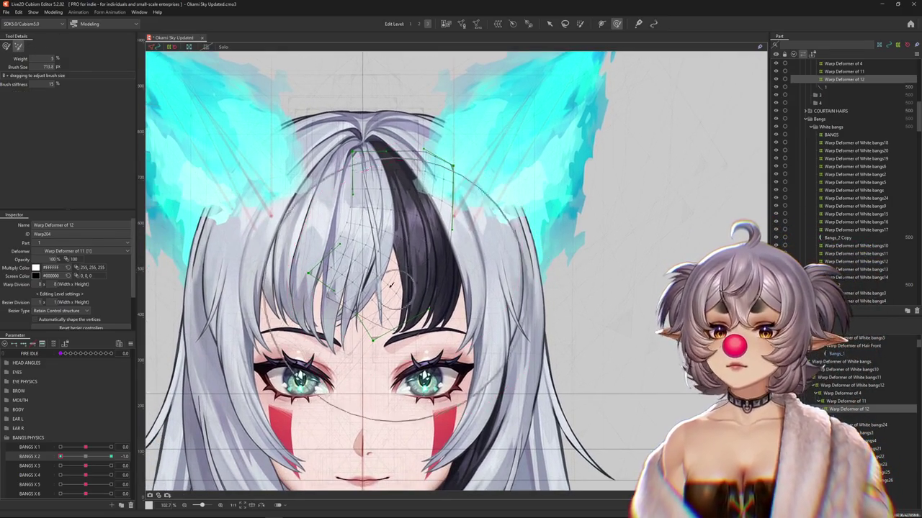
Preview the BANGS X 2 swing, then bend Warp Deformer of 12's bangs down-right at -1
{"action": "left_click_drag", "start_coordinate": [297, 274], "coordinate": [345, 279]}
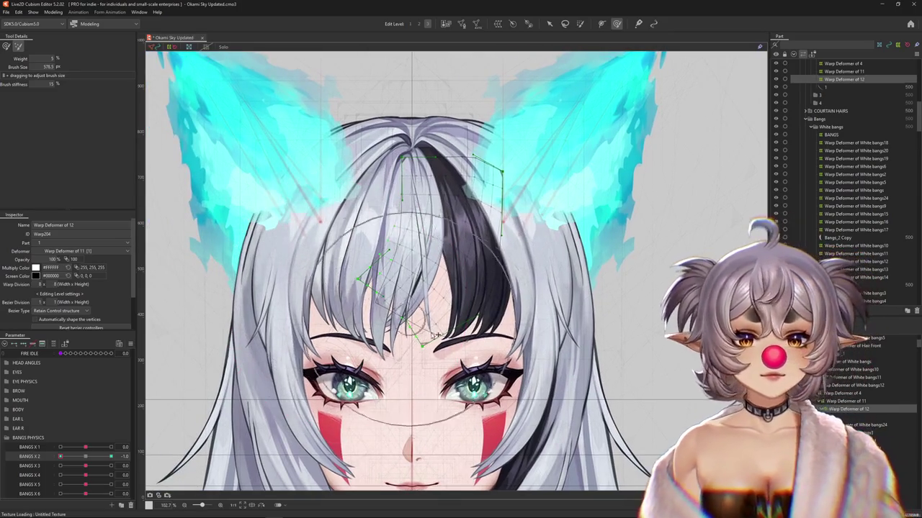
{"action": "left_click_drag", "start_coordinate": [92, 458], "coordinate": [111, 456]}
{"action": "mouse_move", "coordinate": [575, 177]}
{"action": "left_mouse_down"}
{"action": "mouse_move", "coordinate": [507, 235]}
{"action": "mouse_move", "coordinate": [420, 196]}
{"action": "mouse_move", "coordinate": [520, 268]}
{"action": "left_mouse_up"}
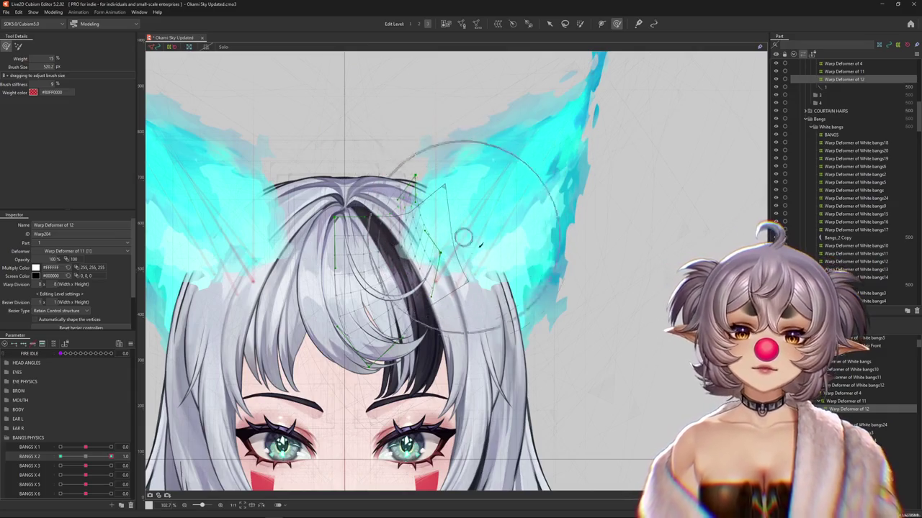
{"action": "key", "text": "b"}
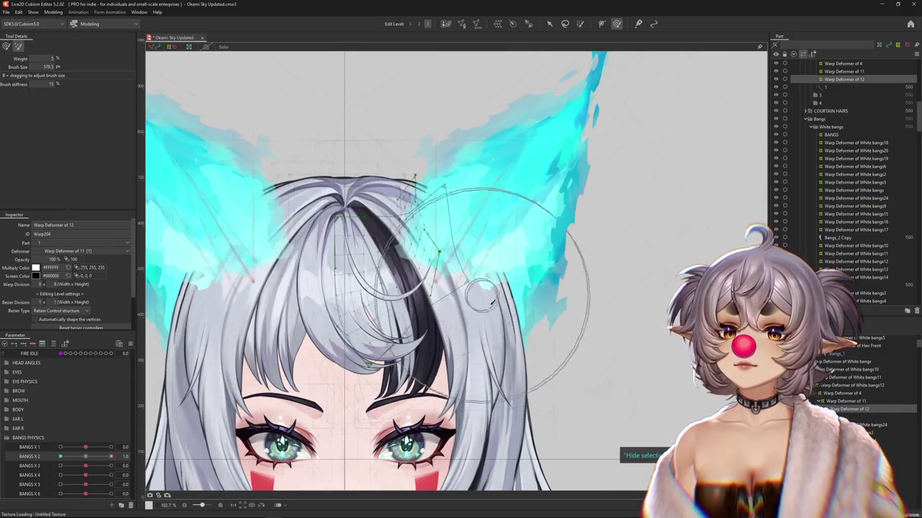
{"action": "left_click_drag", "start_coordinate": [110, 456], "coordinate": [60, 457]}
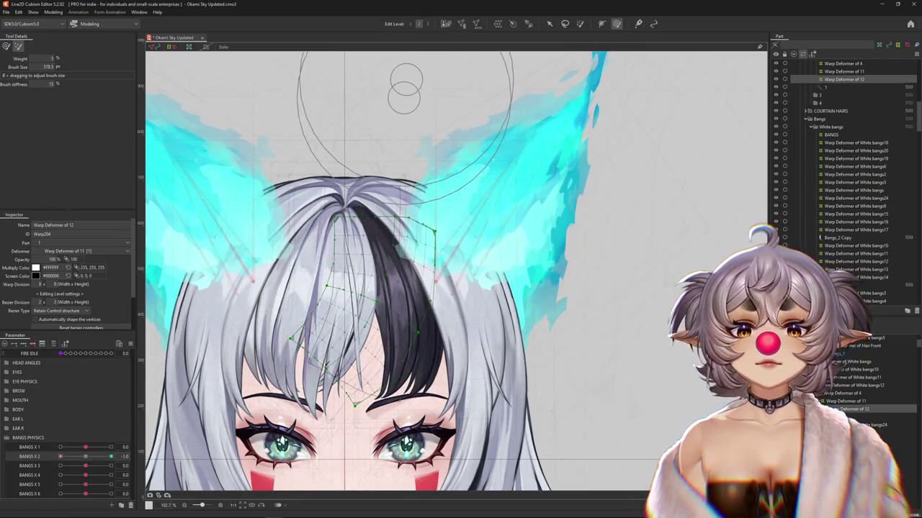
{"action": "key", "text": "b"}
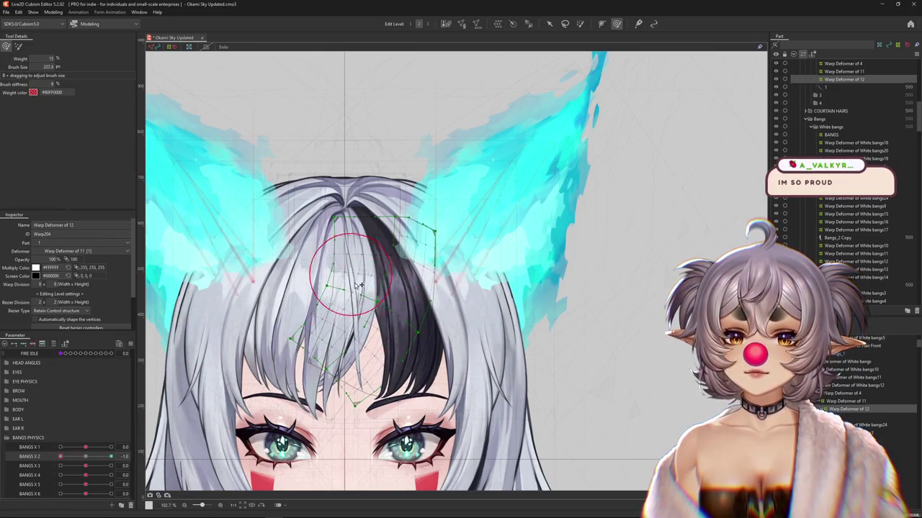
{"action": "left_click_drag", "start_coordinate": [387, 307], "coordinate": [400, 319]}
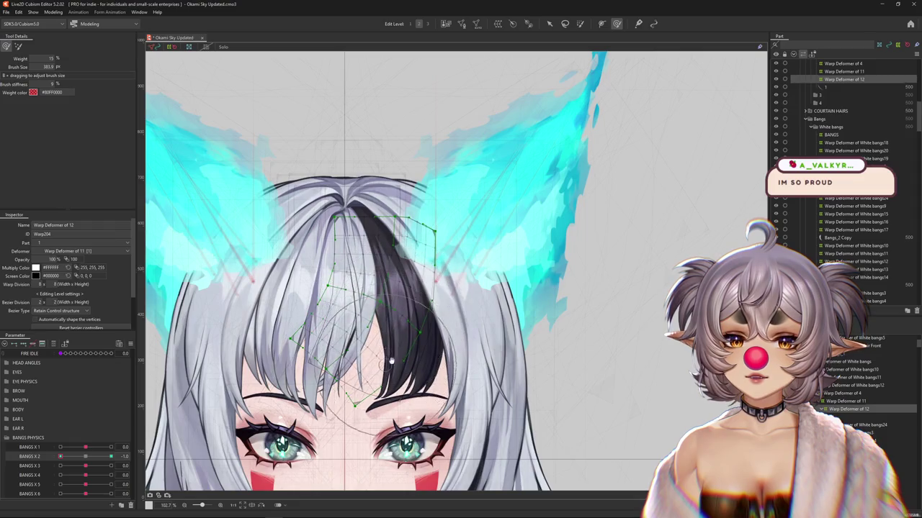
{"action": "left_click_drag", "start_coordinate": [388, 362], "coordinate": [404, 343]}
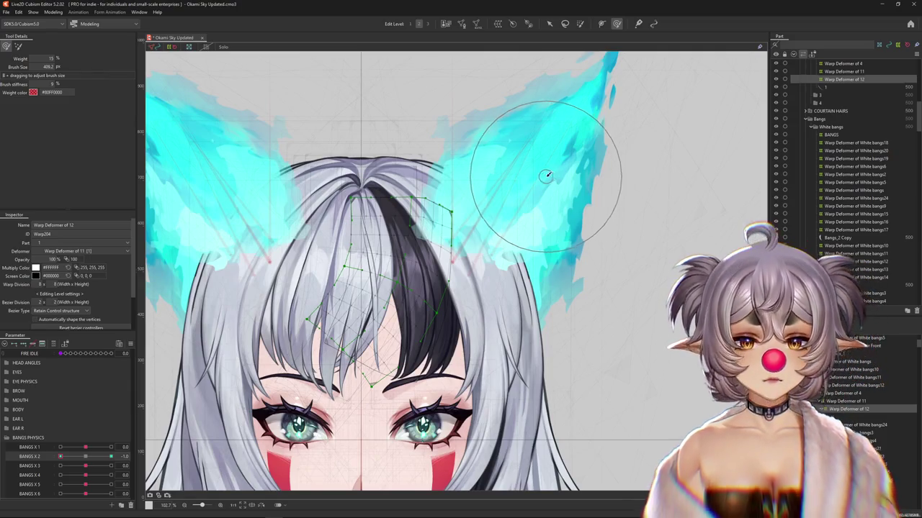
Preview the bangs sway, then start an 8 × 8 Warp Deformer of 13 around bang strand ArtMesh 1
{"action": "scroll", "coordinate": [547, 175], "scroll_direction": "down", "scroll_amount": 3}
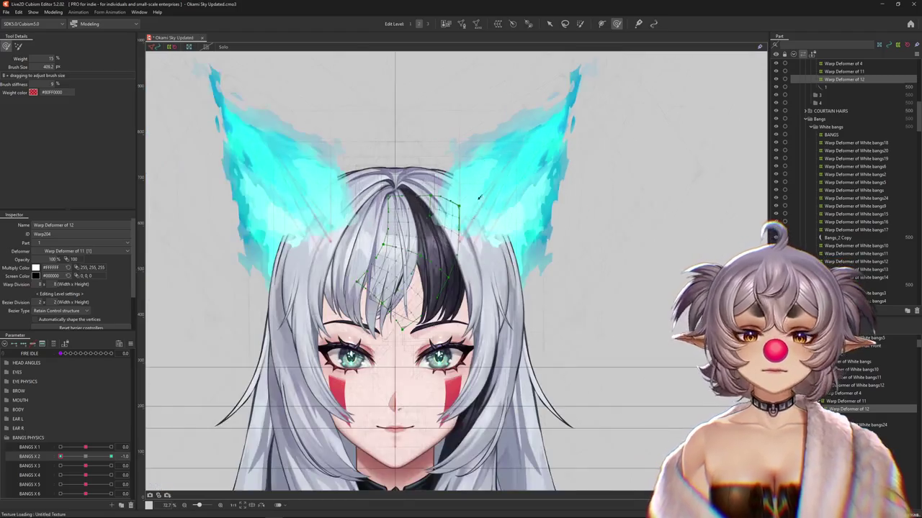
{"action": "left_click", "coordinate": [125, 447]}
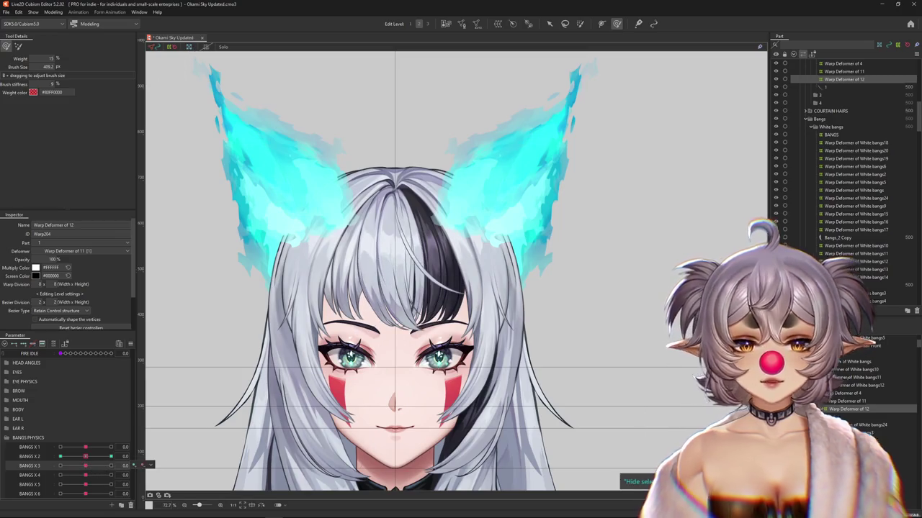
{"action": "left_click", "coordinate": [430, 268]}
{"action": "left_click", "coordinate": [496, 25]}
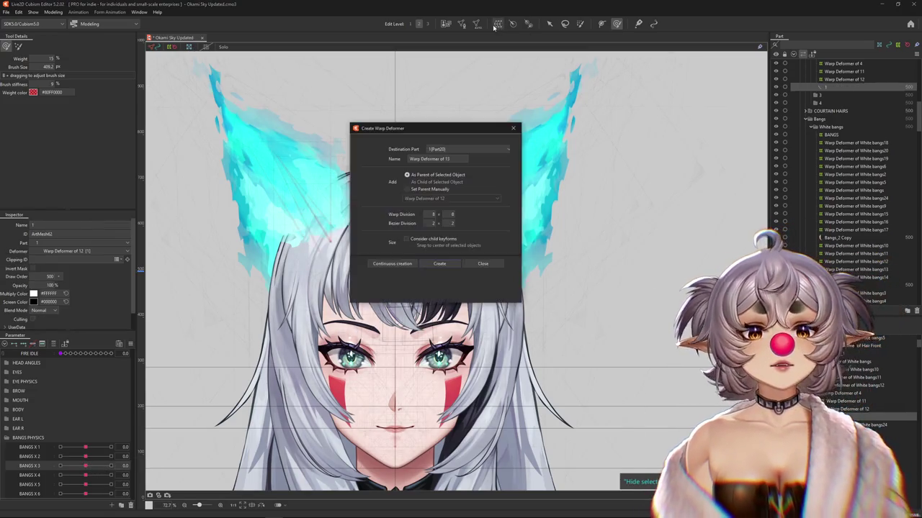
Create Warp Deformer of 13 for ArtMesh 1 under Warp Deformer of 12, keying BANGS X 3 at 1.0
{"action": "left_click", "coordinate": [482, 264]}
{"action": "left_click", "coordinate": [857, 262]}
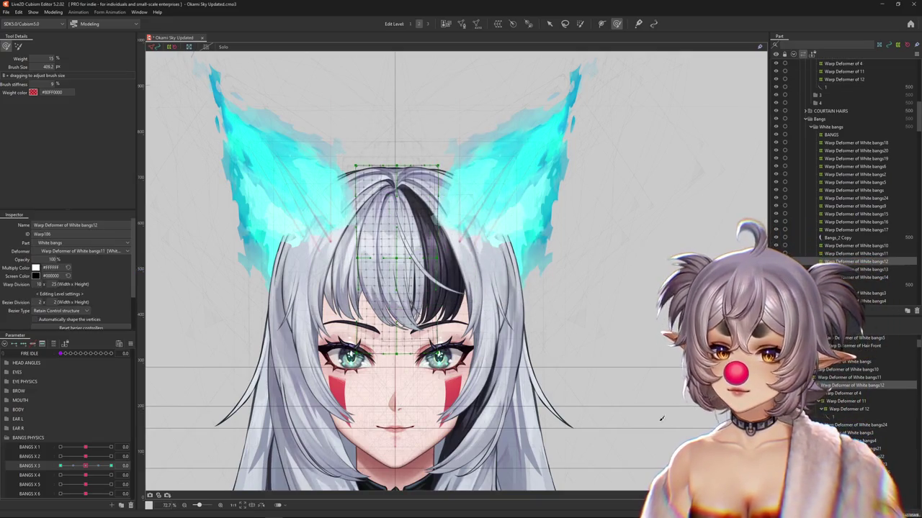
{"action": "left_click_drag", "start_coordinate": [85, 466], "coordinate": [108, 466]}
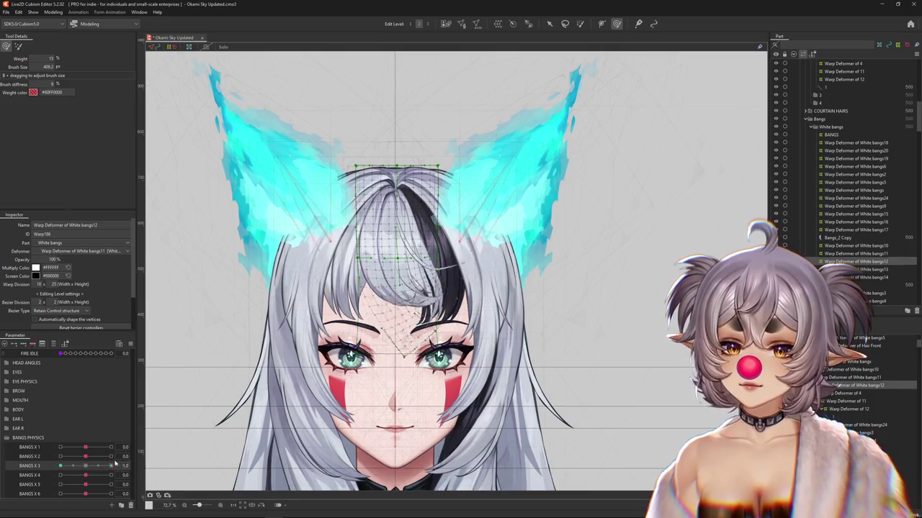
{"action": "left_click", "coordinate": [428, 252]}
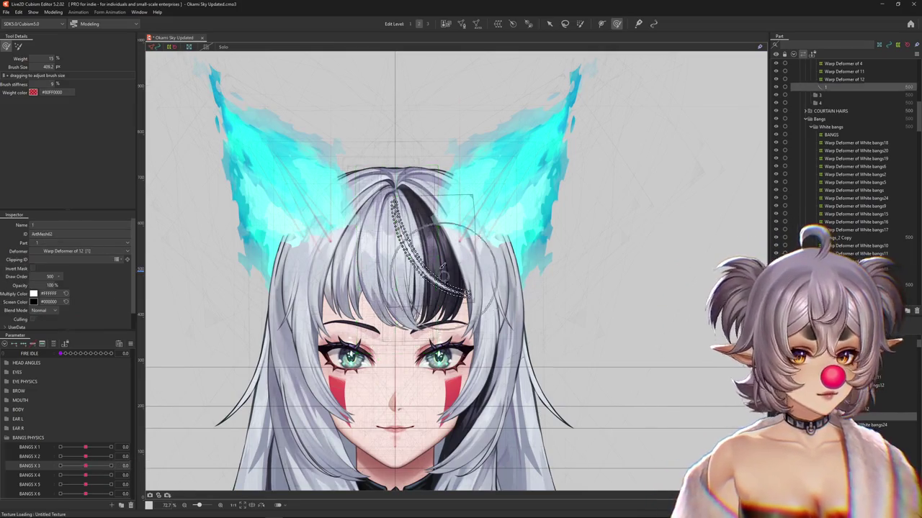
{"action": "scroll", "coordinate": [596, 345], "scroll_direction": "up", "scroll_amount": 3}
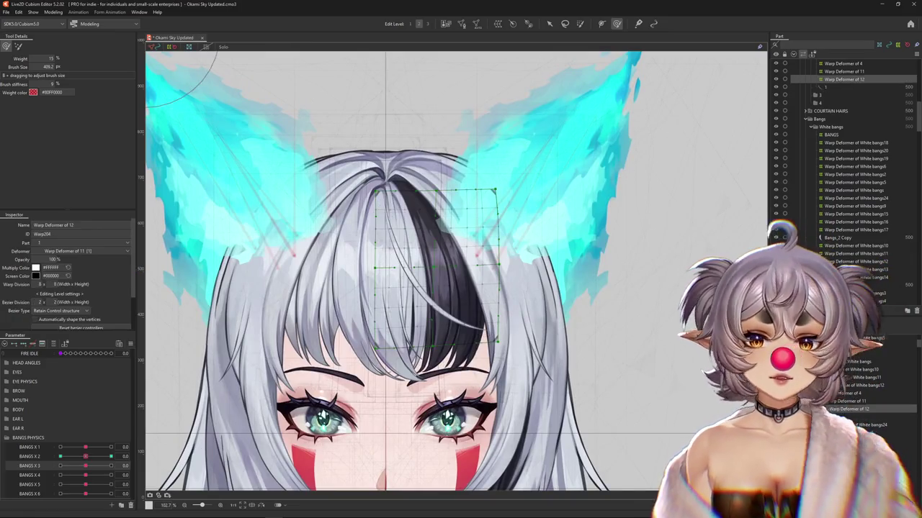
{"action": "left_click", "coordinate": [498, 25]}
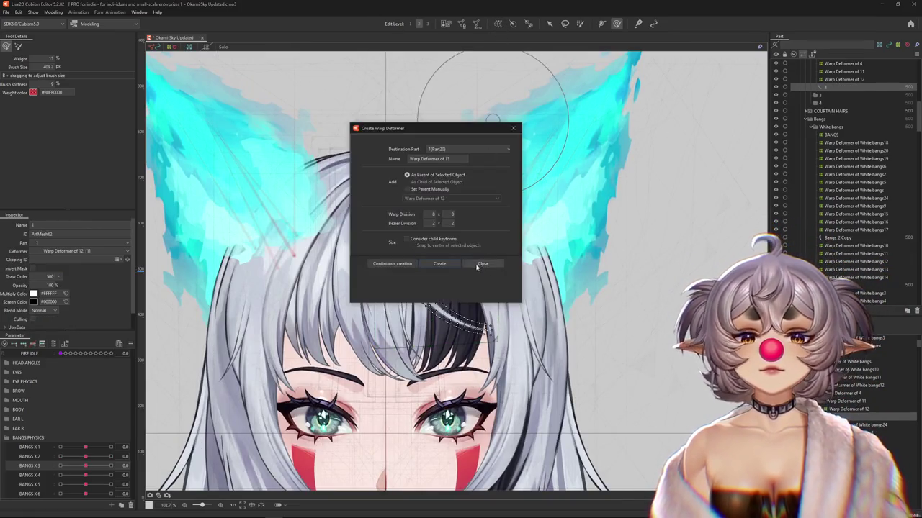
{"action": "key", "text": "Return"}
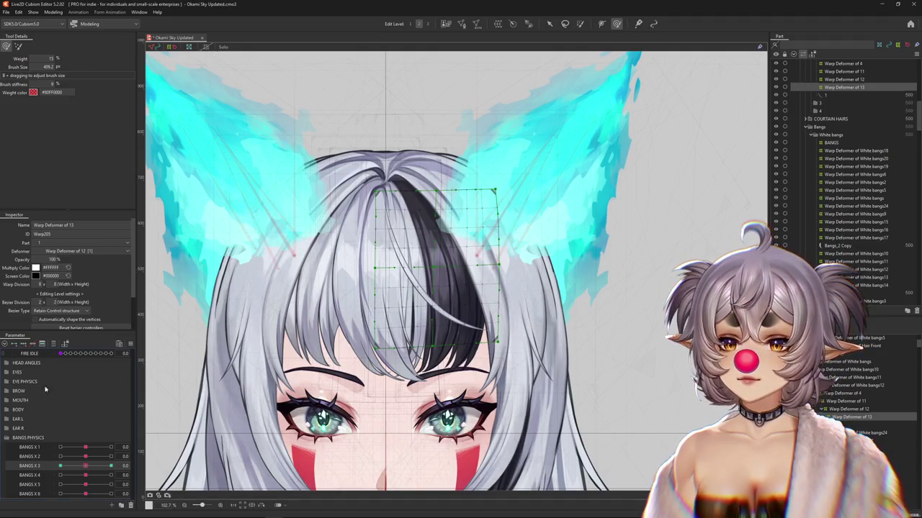
{"action": "left_click", "coordinate": [111, 466]}
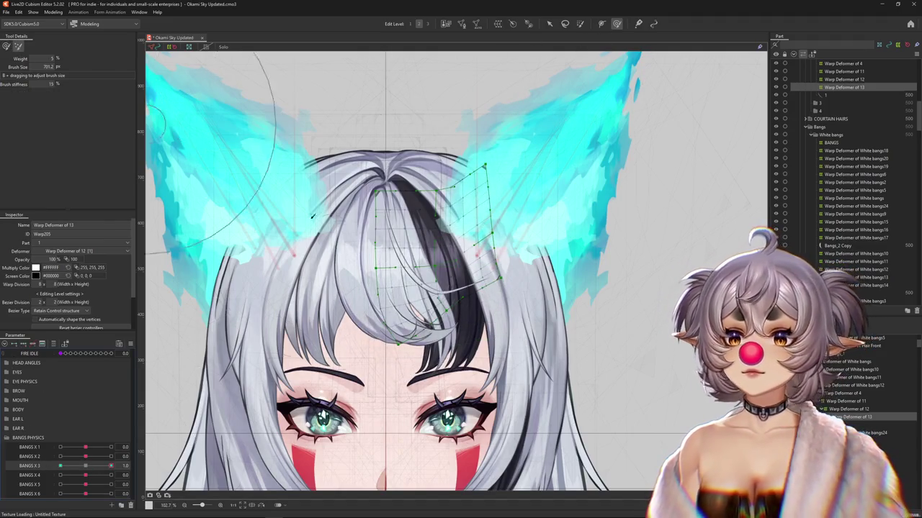
Reshape Warp Deformer of 13's grid over the bangs with the softer brush and finer control points
{"action": "left_click_drag", "start_coordinate": [403, 238], "coordinate": [475, 259]}
{"action": "left_click", "coordinate": [616, 24]}
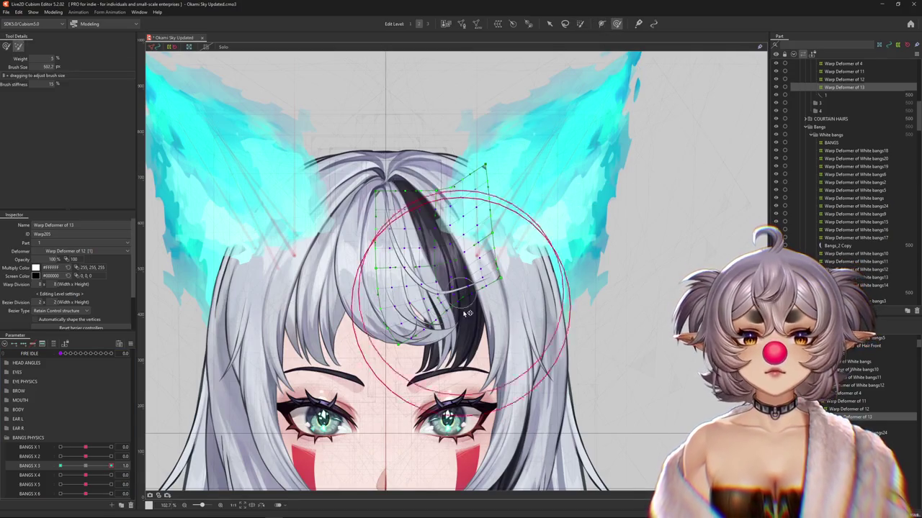
{"action": "left_click", "coordinate": [429, 23]}
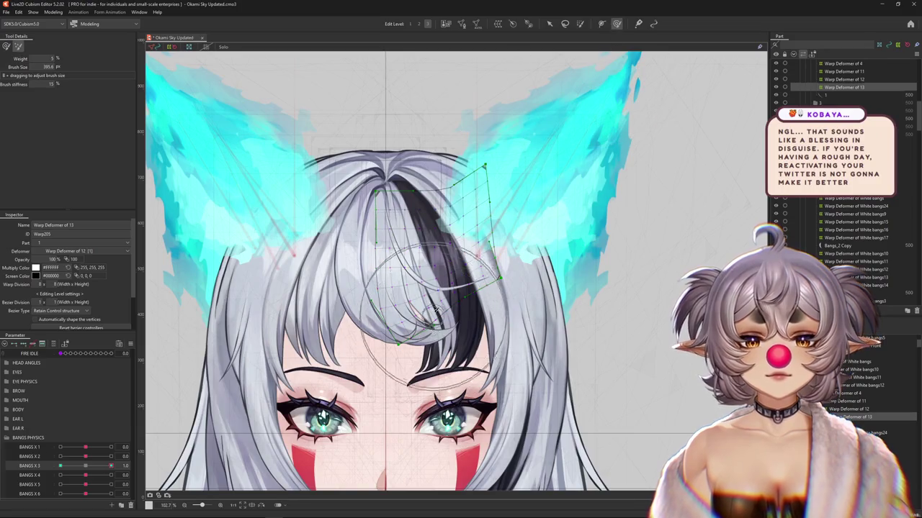
{"action": "left_click", "coordinate": [7, 46]}
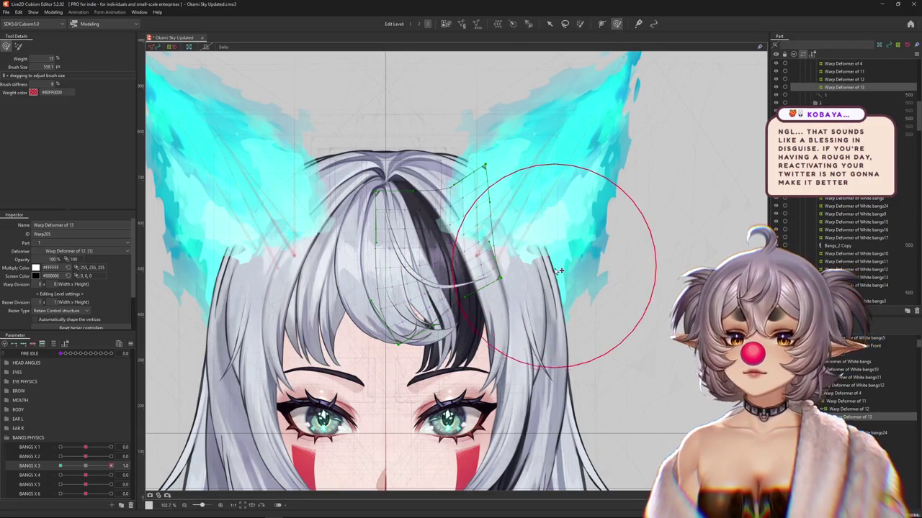
{"action": "left_click_drag", "start_coordinate": [549, 274], "coordinate": [536, 249]}
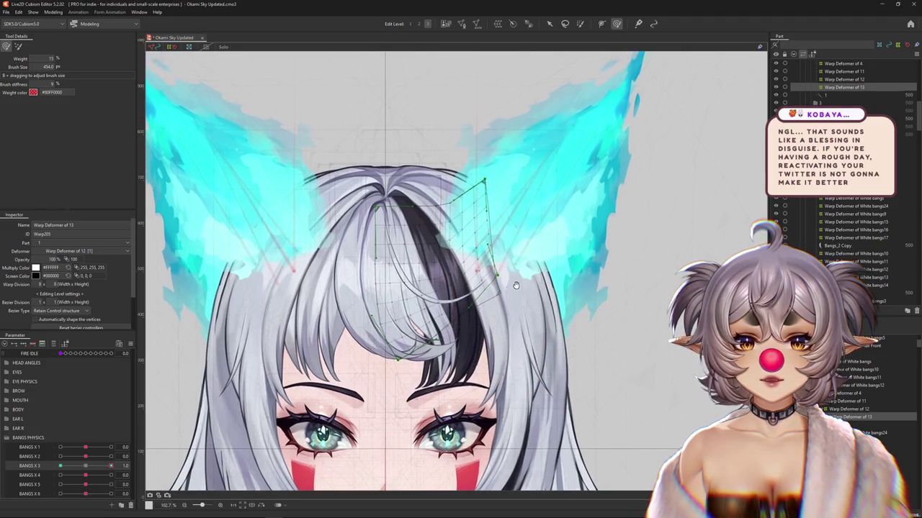
{"action": "scroll", "coordinate": [536, 249], "scroll_direction": "up", "scroll_amount": 1}
{"action": "left_click_drag", "start_coordinate": [541, 294], "coordinate": [532, 316]}
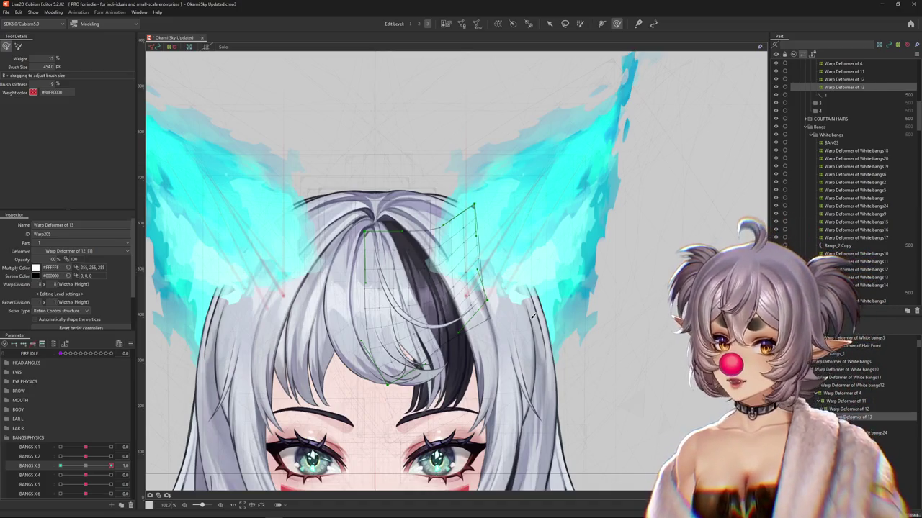
Keep brushing the strand with lighter settings and check it at BANGS X 3 = 1.0
{"action": "left_click_drag", "start_coordinate": [533, 316], "coordinate": [513, 216]}
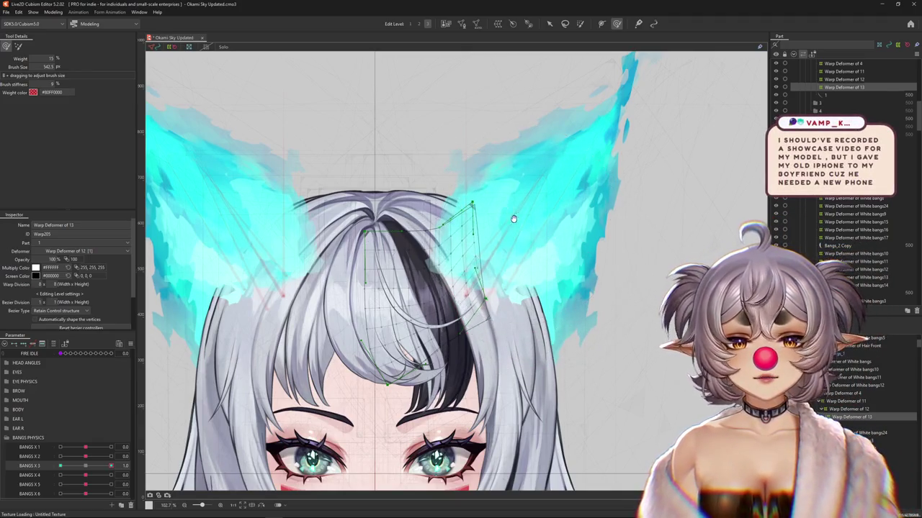
{"action": "left_click", "coordinate": [18, 45]}
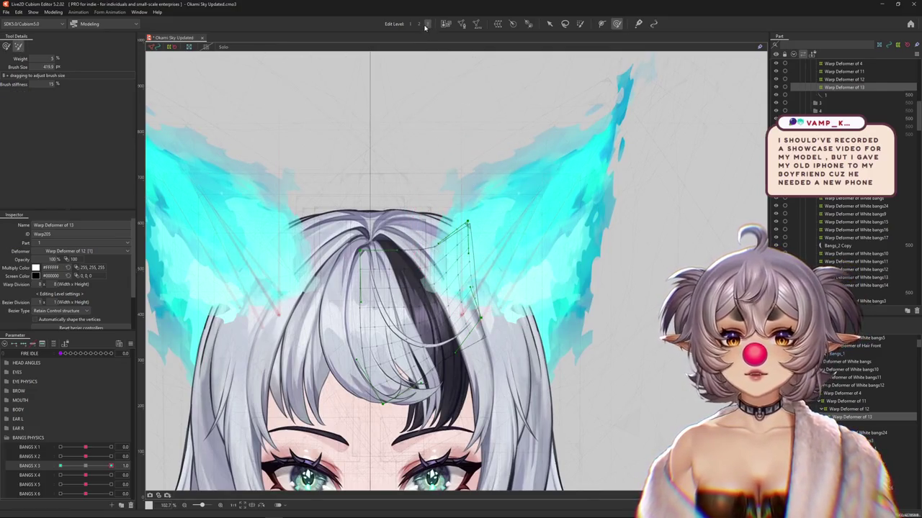
{"action": "scroll", "coordinate": [494, 308], "scroll_direction": "down", "scroll_amount": 1}
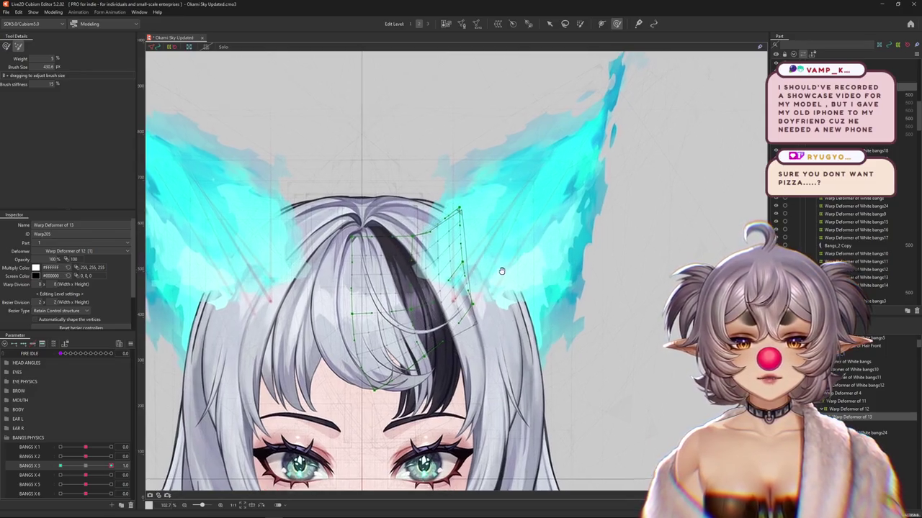
{"action": "left_click_drag", "start_coordinate": [466, 274], "coordinate": [522, 297]}
{"action": "scroll", "coordinate": [530, 288], "scroll_direction": "down", "scroll_amount": 1}
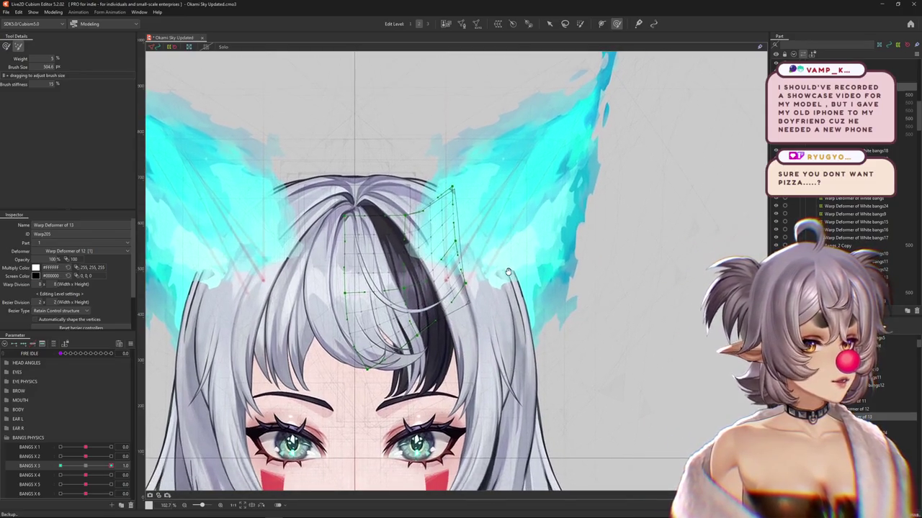
{"action": "left_click", "coordinate": [112, 465]}
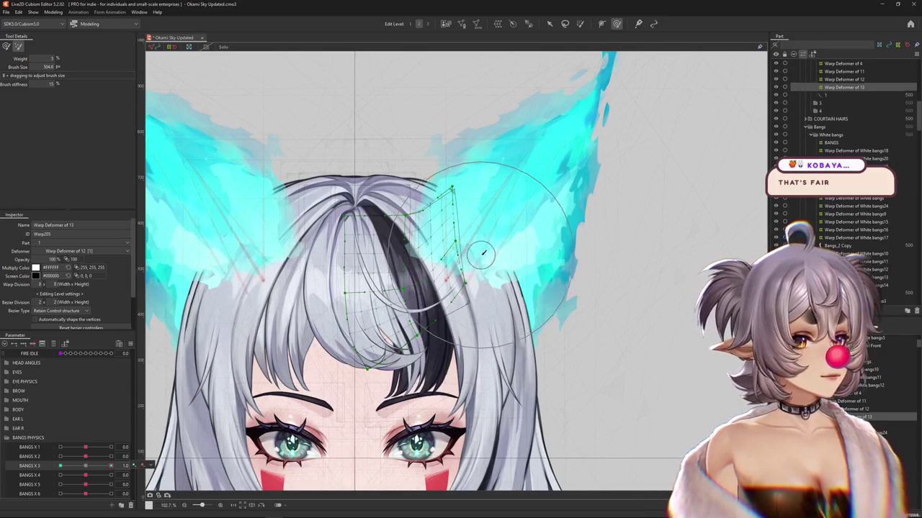
{"action": "left_click", "coordinate": [111, 465]}
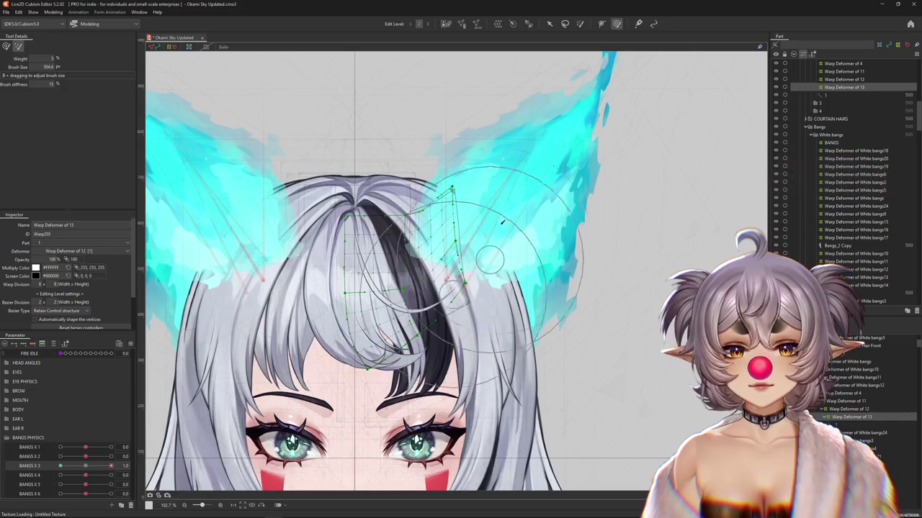
Fine-tune the grid control points, then set BANGS X 3 to -1 to review the bangs
{"action": "mouse_move", "coordinate": [503, 208]}
{"action": "left_mouse_down"}
{"action": "mouse_move", "coordinate": [485, 194]}
{"action": "mouse_move", "coordinate": [504, 223]}
{"action": "left_mouse_up"}
{"action": "left_click", "coordinate": [428, 24]}
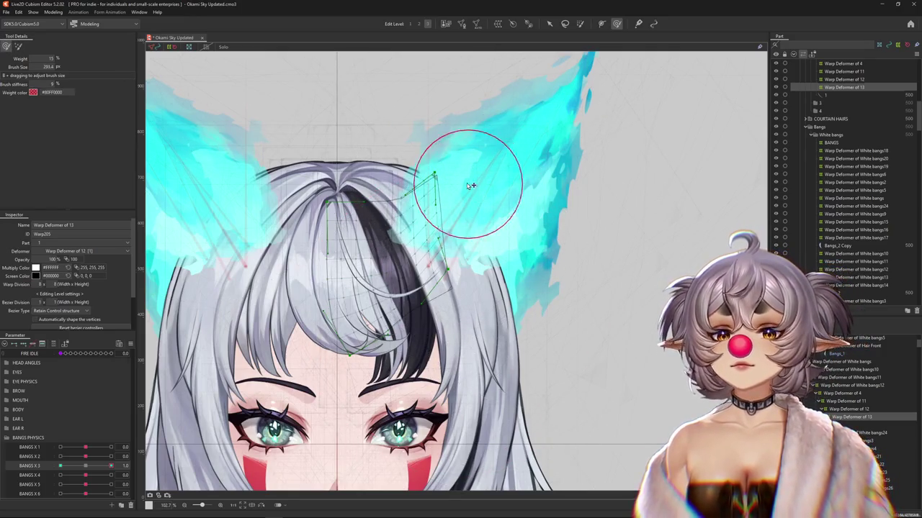
{"action": "left_click_drag", "start_coordinate": [473, 185], "coordinate": [500, 216]}
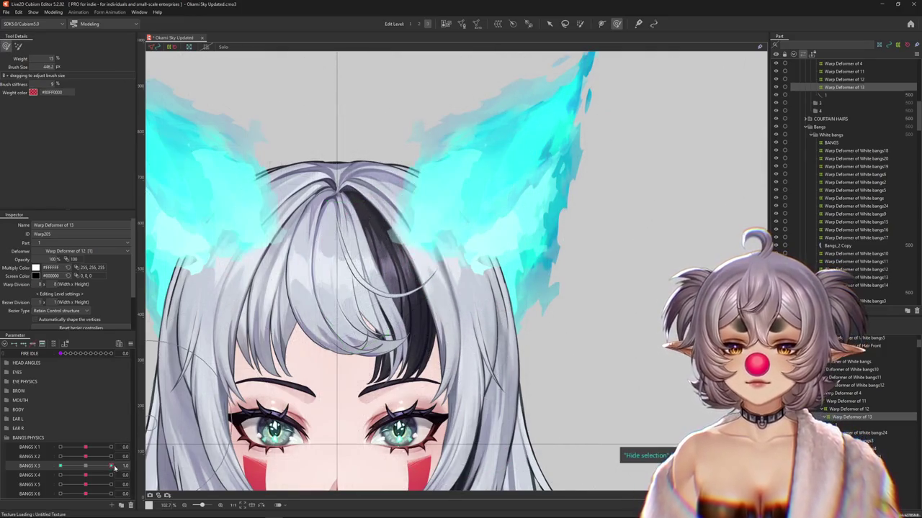
{"action": "left_click_drag", "start_coordinate": [111, 466], "coordinate": [61, 466]}
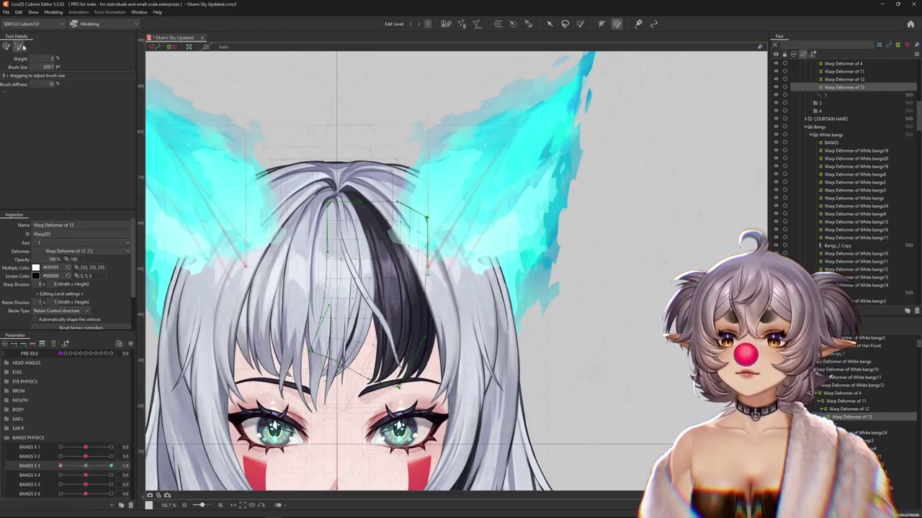
{"action": "left_click", "coordinate": [426, 24]}
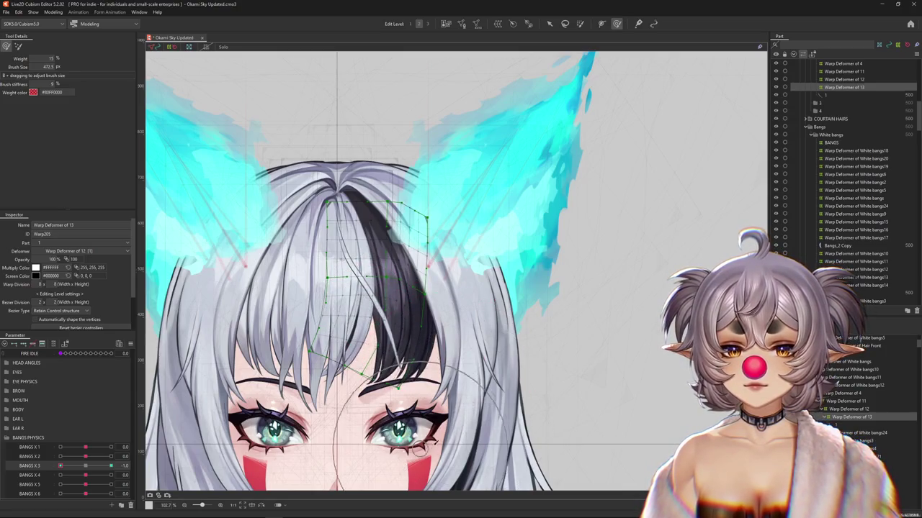
{"action": "scroll", "coordinate": [360, 363], "scroll_direction": "down", "scroll_amount": 3}
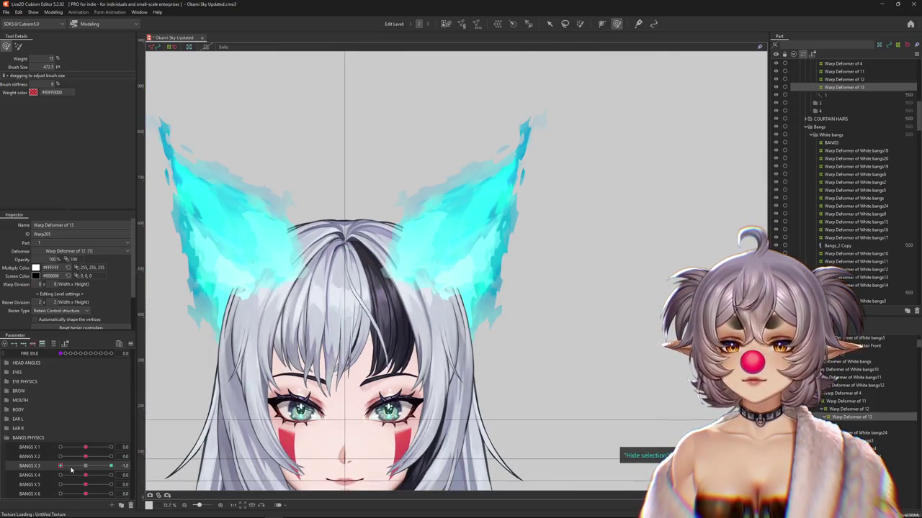
{"action": "left_click", "coordinate": [85, 467]}
{"action": "left_click", "coordinate": [50, 12]}
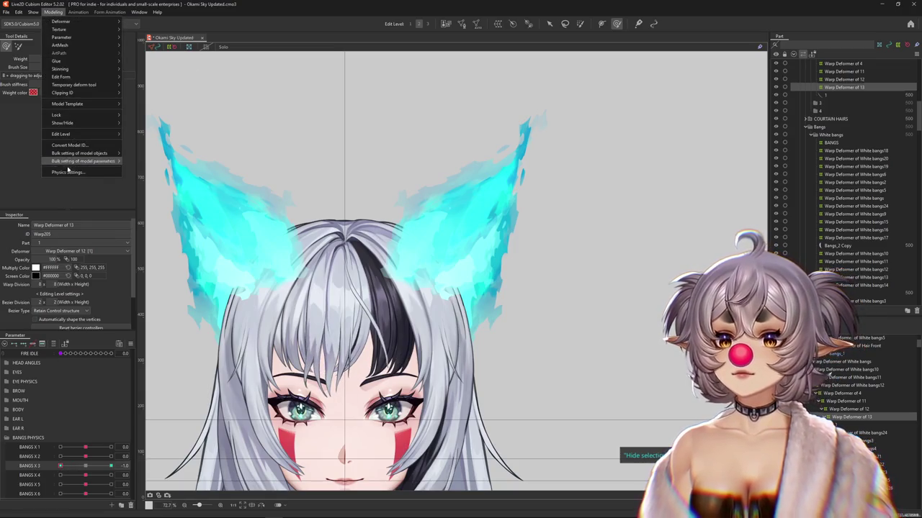
{"action": "left_click", "coordinate": [67, 172]}
{"action": "scroll", "coordinate": [568, 224], "scroll_direction": "up", "scroll_amount": 2}
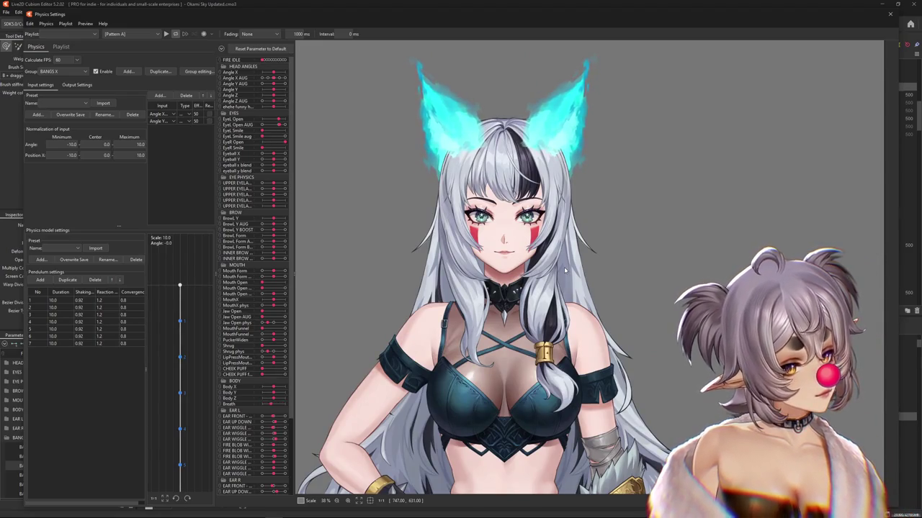
{"action": "scroll", "coordinate": [504, 123], "scroll_direction": "up", "scroll_amount": 2}
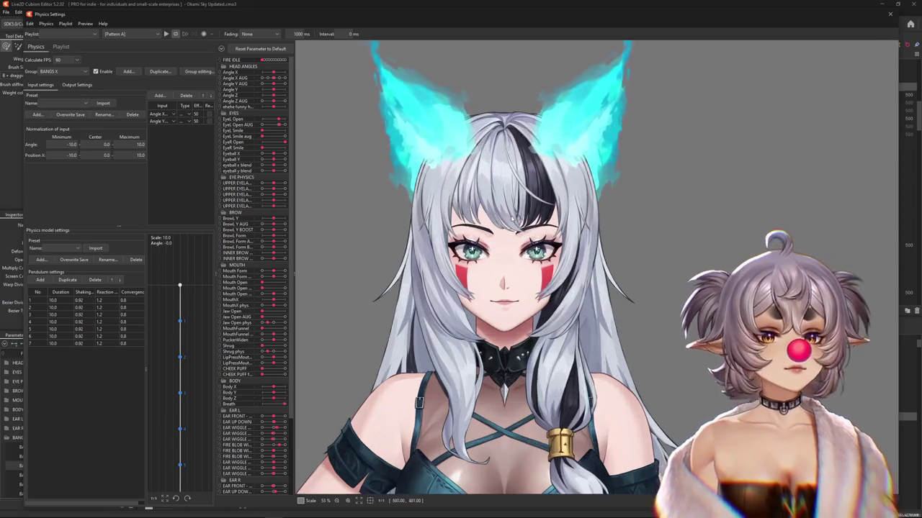
{"action": "left_click_drag", "start_coordinate": [469, 123], "coordinate": [601, 288]}
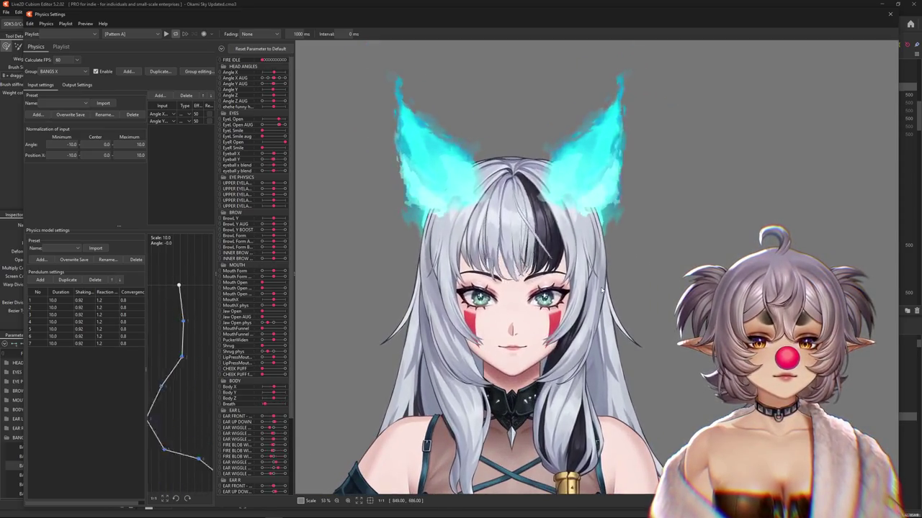
{"action": "mouse_move", "coordinate": [601, 289]}
{"action": "left_mouse_down"}
{"action": "mouse_move", "coordinate": [658, 291]}
{"action": "mouse_move", "coordinate": [609, 279]}
{"action": "left_mouse_up"}
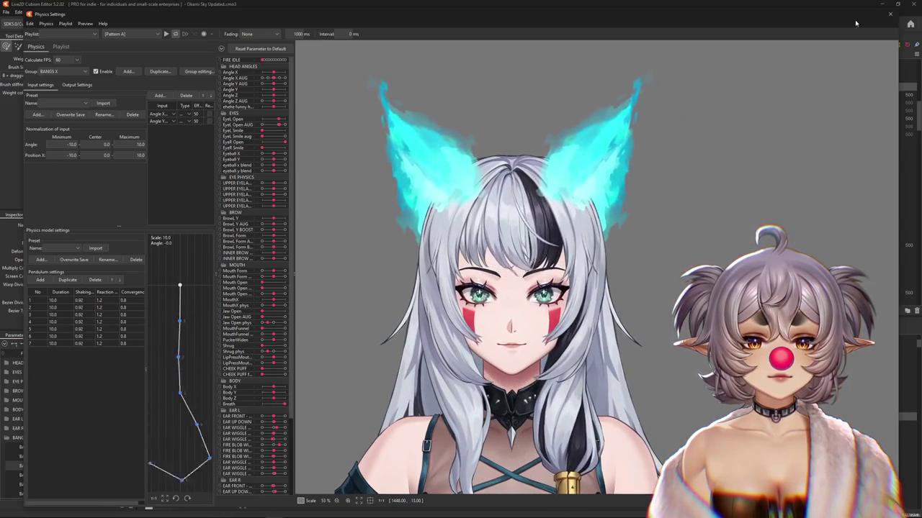
{"action": "left_click", "coordinate": [890, 14]}
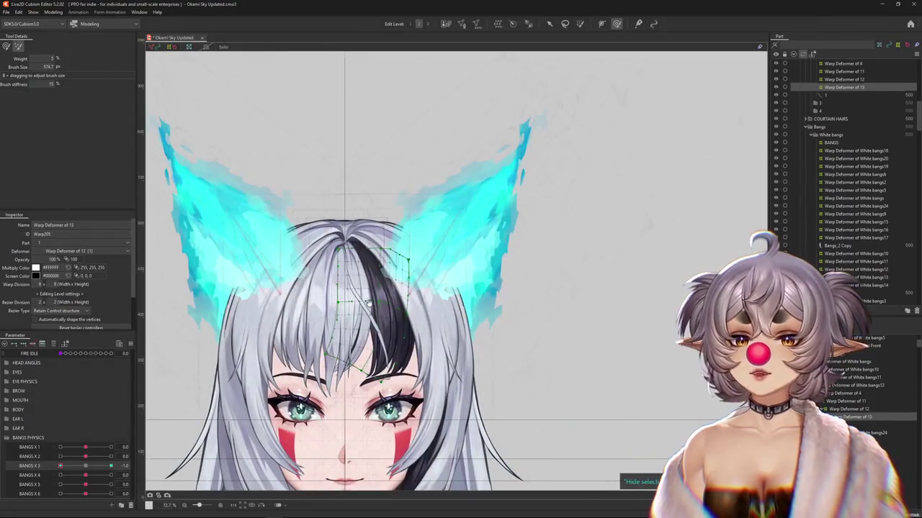
Preview the bangs at BANGS X 3 = 1 and -1 with the overlay hidden, returning to 0
{"action": "left_click_drag", "start_coordinate": [366, 305], "coordinate": [403, 259]}
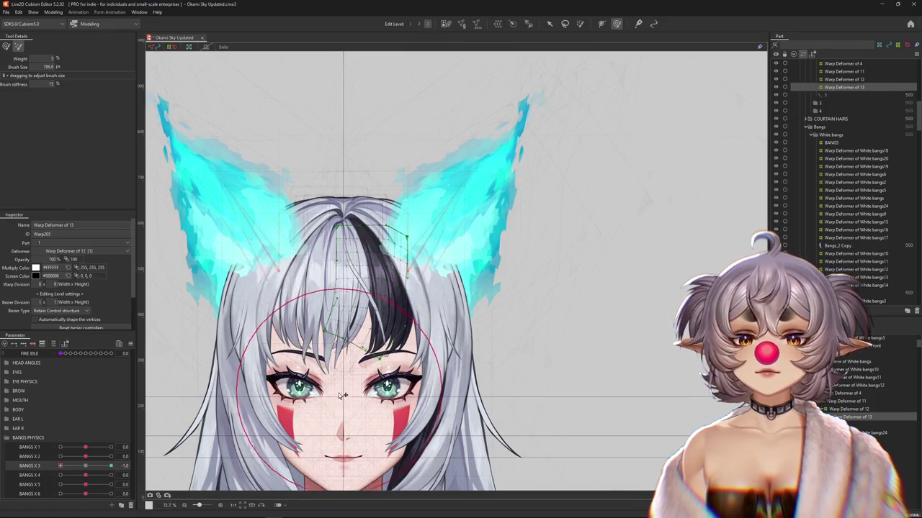
{"action": "left_click", "coordinate": [93, 466]}
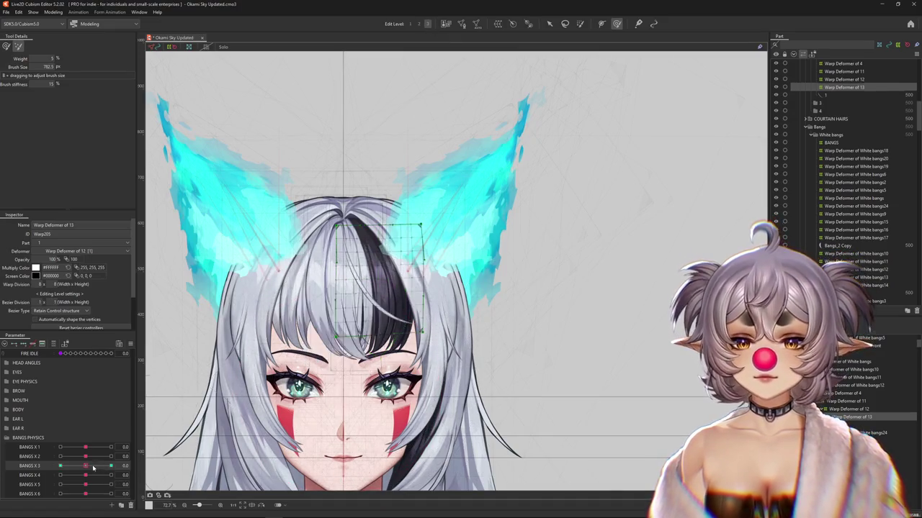
{"action": "left_click_drag", "start_coordinate": [93, 466], "coordinate": [111, 467]}
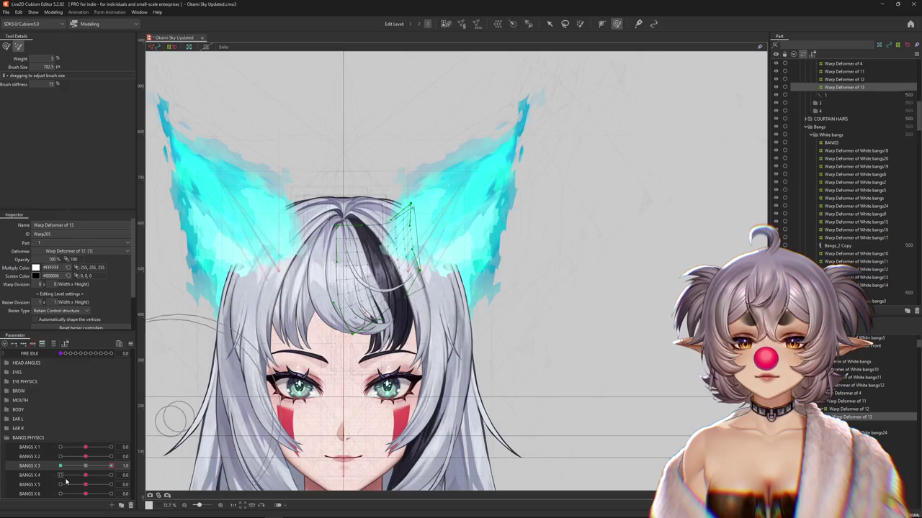
{"action": "key", "text": "ctrl+h"}
{"action": "left_click", "coordinate": [85, 467]}
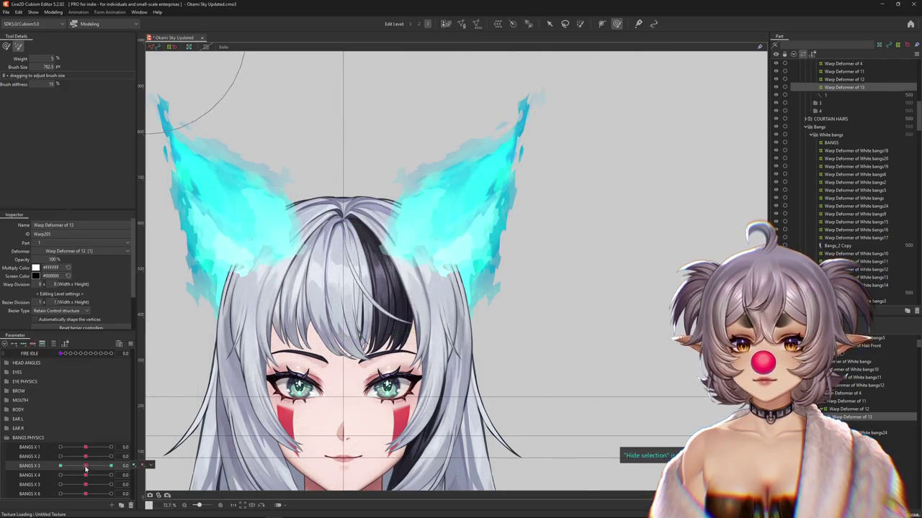
{"action": "left_click_drag", "start_coordinate": [86, 466], "coordinate": [61, 466]}
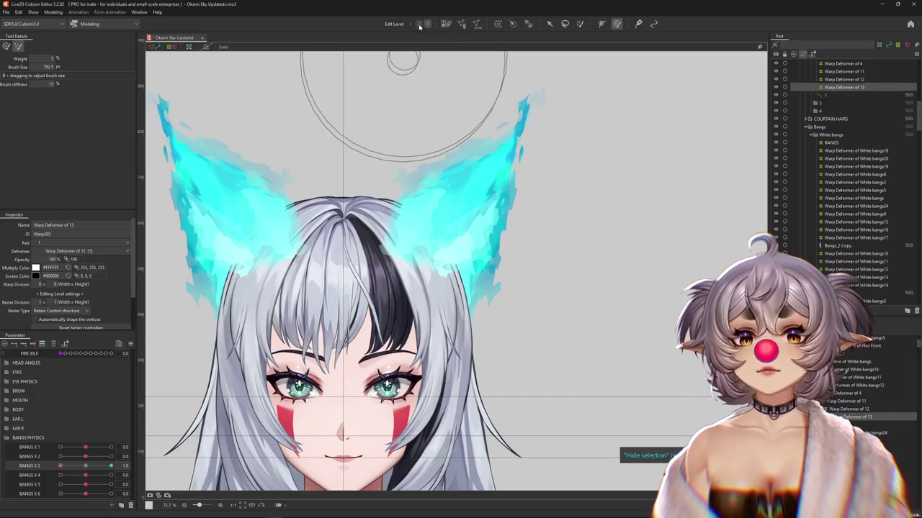
{"action": "left_click", "coordinate": [86, 466]}
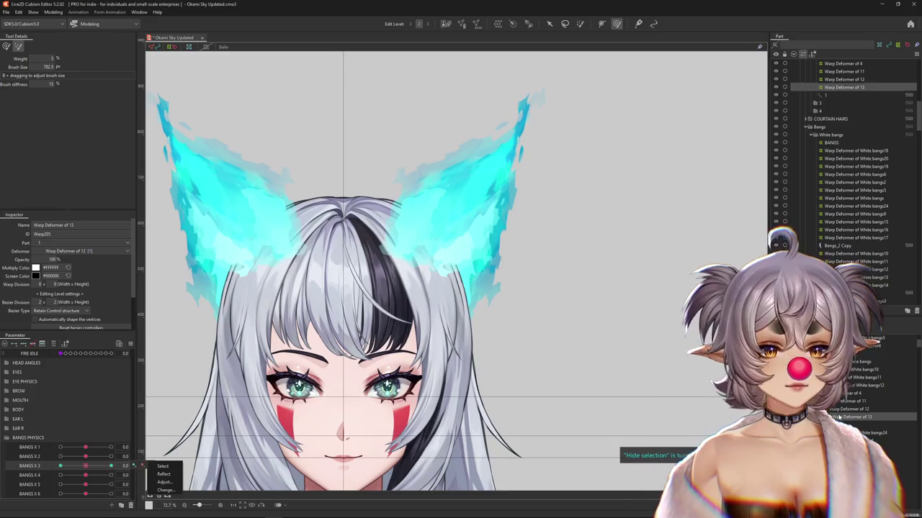
Inspect Warp Deformers of 12 and 4, then begin a temporary deform on Warp Deformer of 13
{"action": "left_click", "coordinate": [864, 385]}
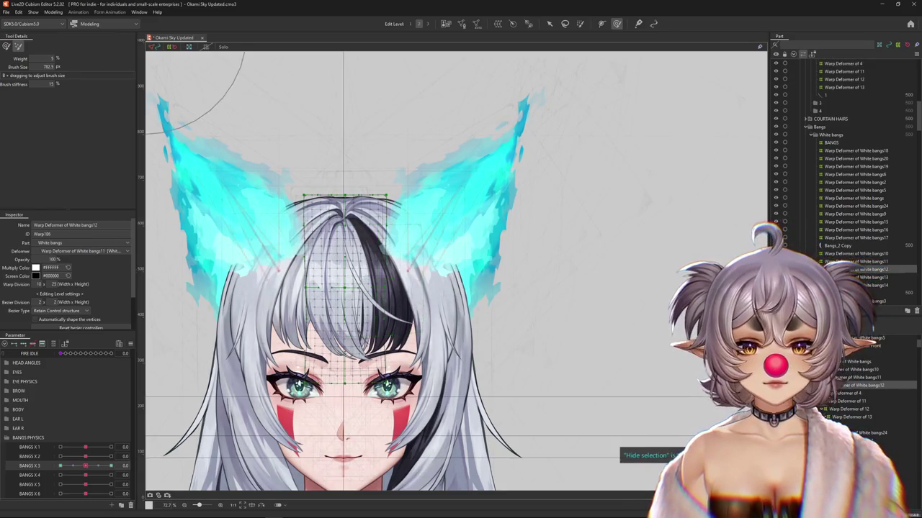
{"action": "left_click", "coordinate": [856, 393]}
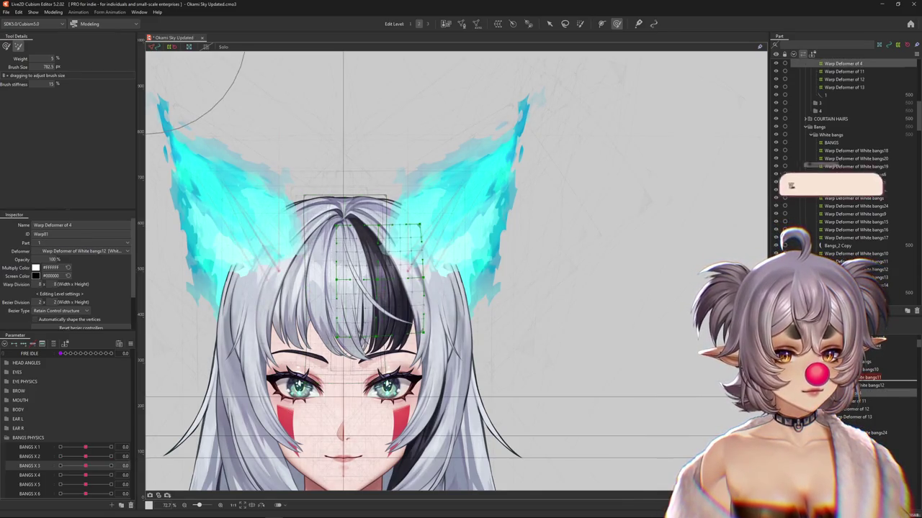
{"action": "left_click_drag", "start_coordinate": [86, 466], "coordinate": [92, 467]}
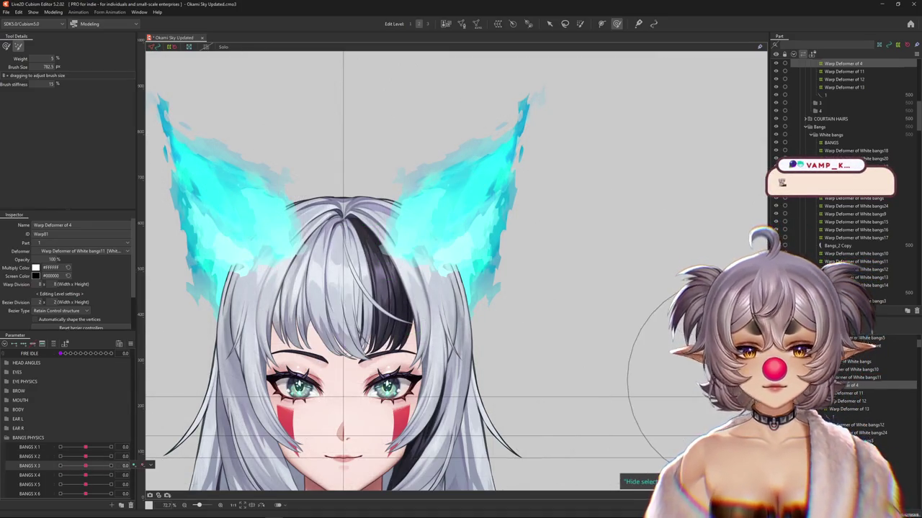
{"action": "key", "text": "Down"}
{"action": "key", "text": "Down"}
{"action": "key", "text": "Down"}
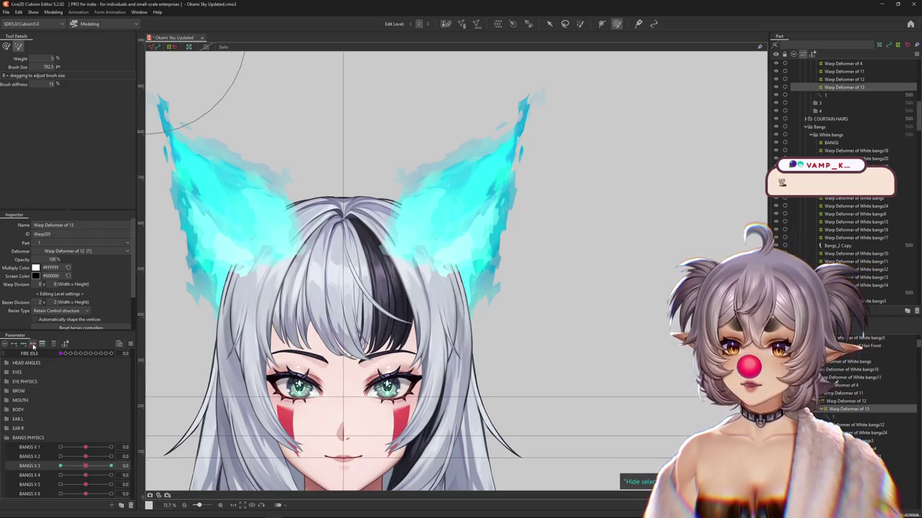
{"action": "left_click", "coordinate": [549, 23]}
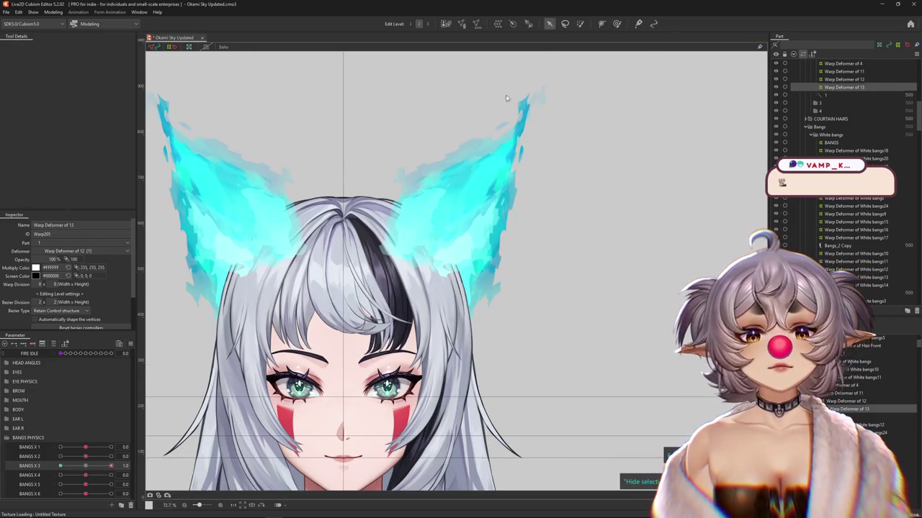
{"action": "left_click", "coordinate": [435, 328]}
{"action": "left_click", "coordinate": [72, 46]}
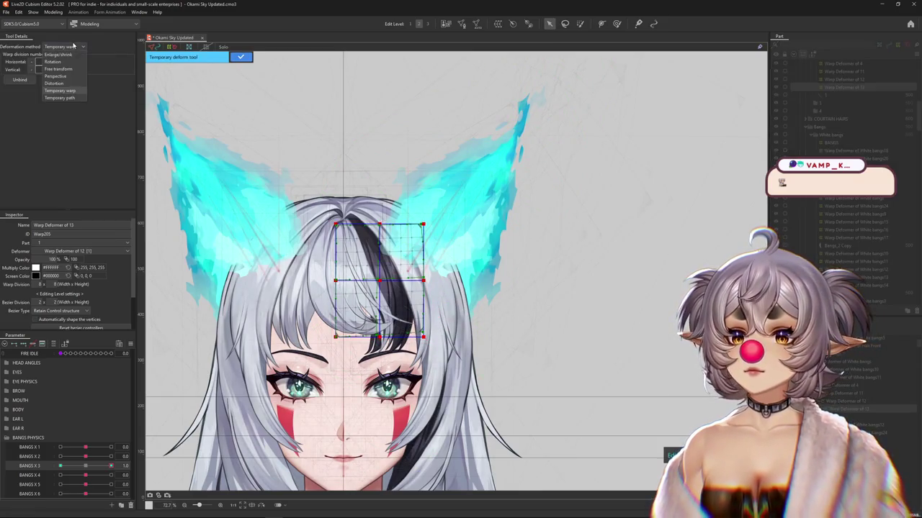
Bend Warp Deformer of 13's strand tip right at BANGS X 3 = 1 using temporary path and deform brush
{"action": "left_click", "coordinate": [55, 97]}
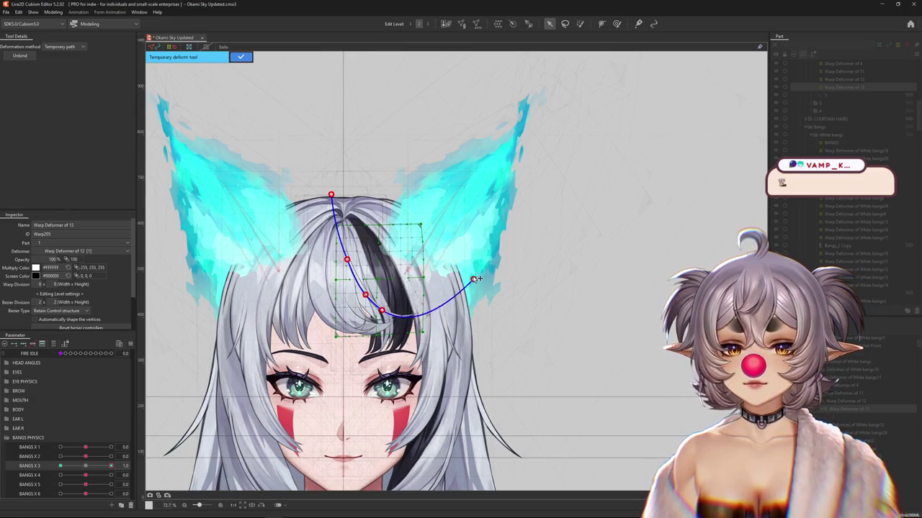
{"action": "scroll", "coordinate": [384, 309], "scroll_direction": "up", "scroll_amount": 3}
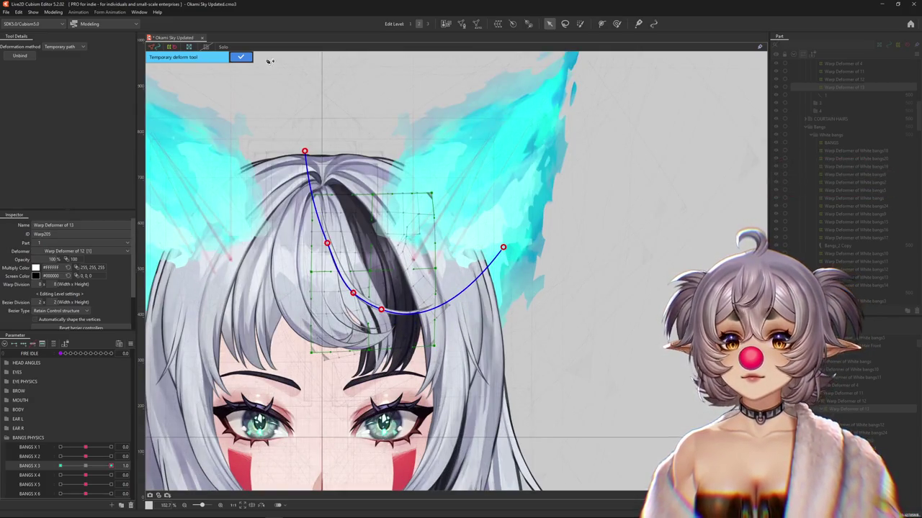
{"action": "left_click", "coordinate": [245, 59]}
{"action": "left_click", "coordinate": [617, 24]}
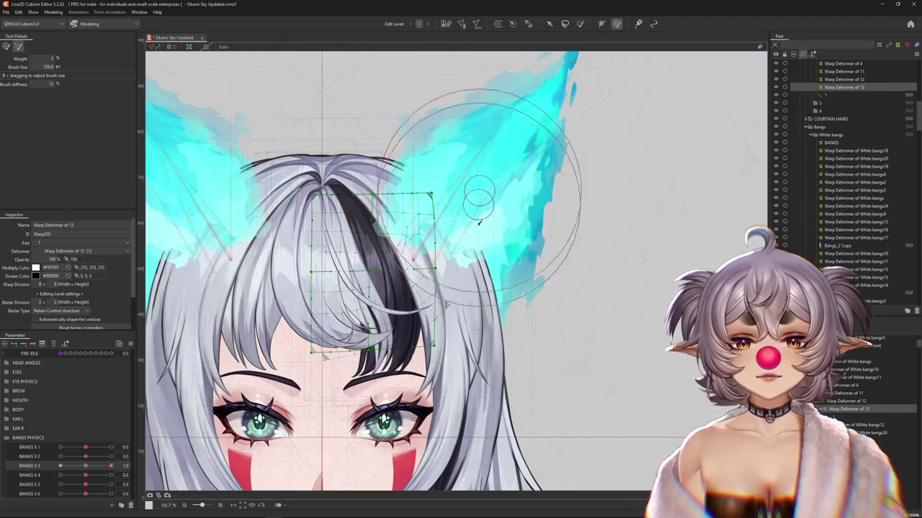
{"action": "left_click", "coordinate": [5, 45]}
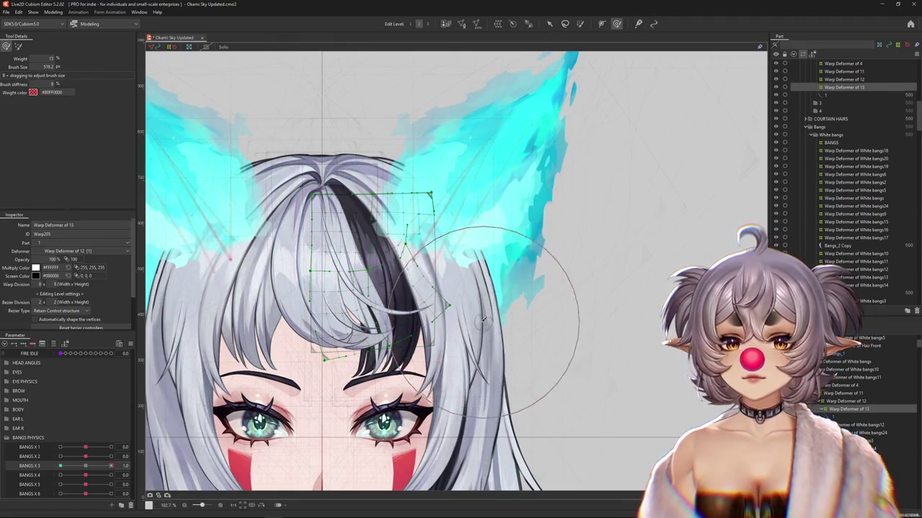
{"action": "mouse_move", "coordinate": [497, 288]}
{"action": "left_mouse_down"}
{"action": "mouse_move", "coordinate": [512, 297]}
{"action": "mouse_move", "coordinate": [334, 360]}
{"action": "left_mouse_up"}
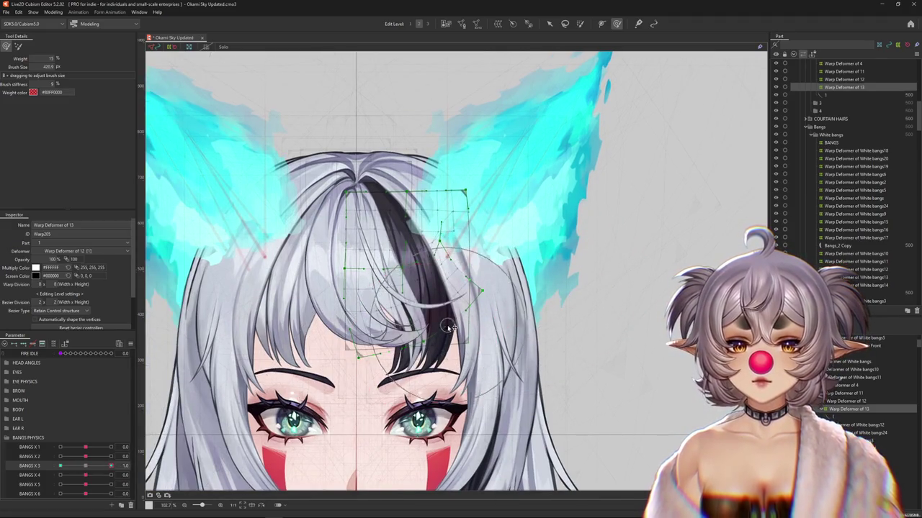
Curve the strand along a confirmed temporary path at BANGS X 3 = -1, then compare with 1
{"action": "left_click_drag", "start_coordinate": [82, 467], "coordinate": [60, 467]}
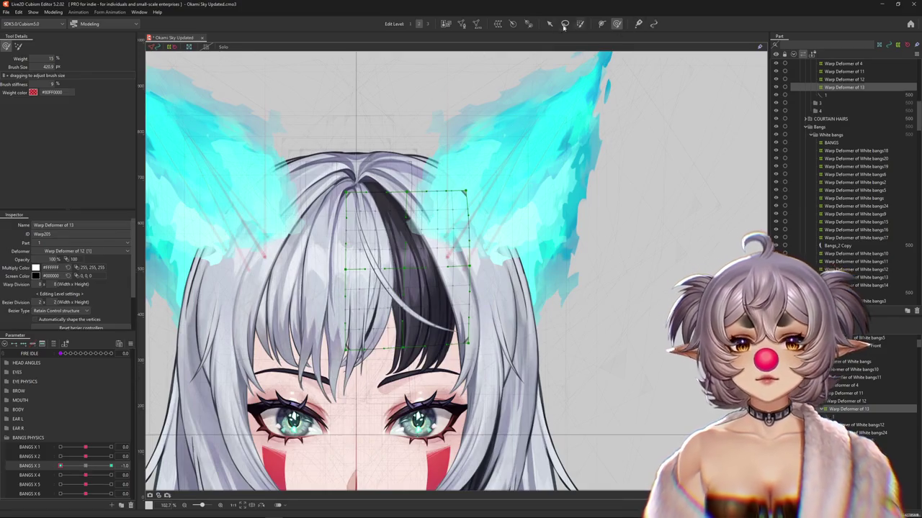
{"action": "key", "text": "v"}
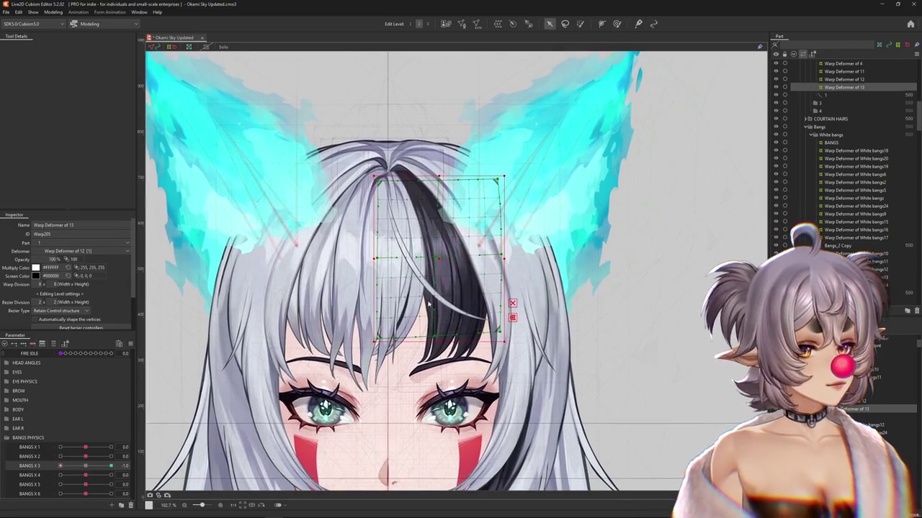
{"action": "key", "text": "t"}
{"action": "left_click", "coordinate": [64, 46]}
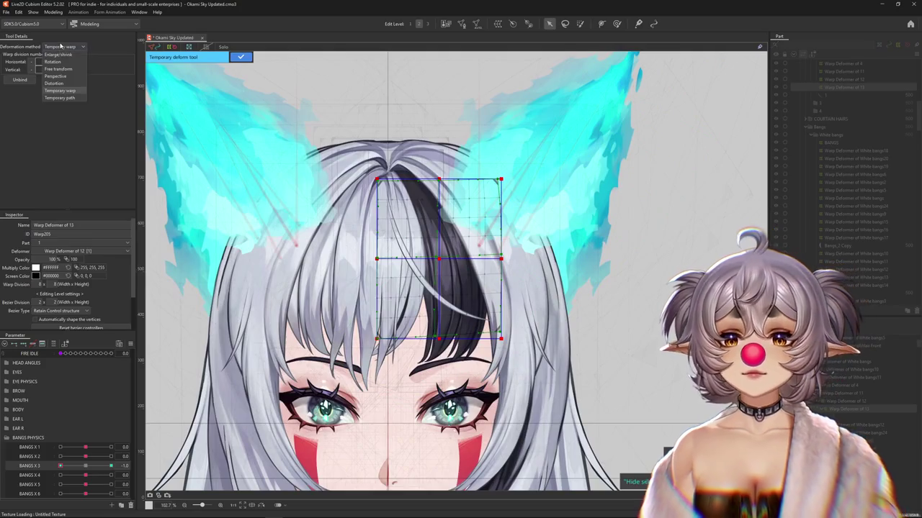
{"action": "left_click", "coordinate": [64, 100]}
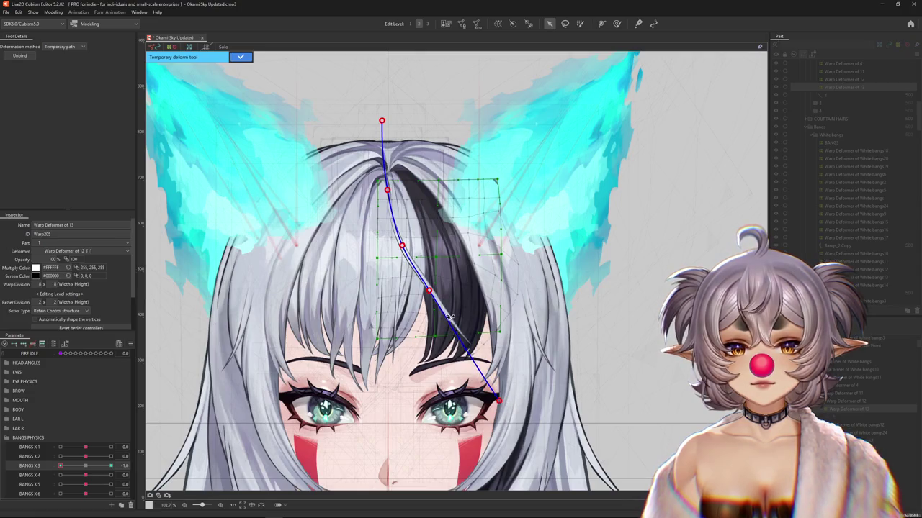
{"action": "left_click", "coordinate": [240, 57]}
{"action": "left_click_drag", "start_coordinate": [67, 466], "coordinate": [111, 466]}
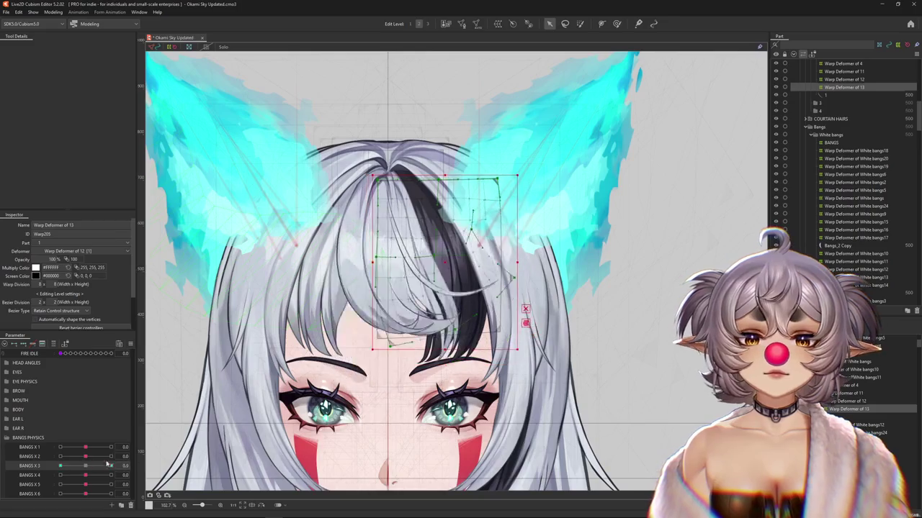
Swing BANGS X 3 between -1.0 and 1.0 with the deformer overlay hidden to check the strand
{"action": "key", "text": "w"}
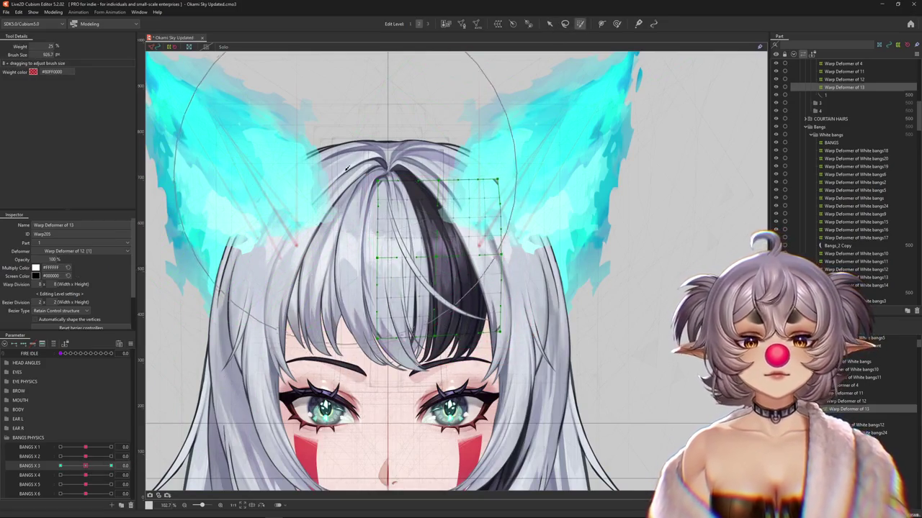
{"action": "left_click", "coordinate": [110, 466]}
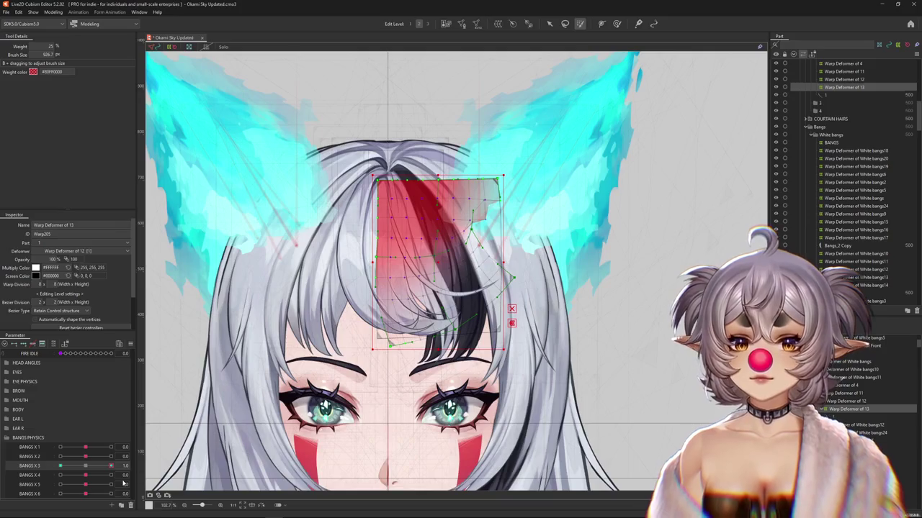
{"action": "left_click", "coordinate": [87, 467]}
{"action": "left_click_drag", "start_coordinate": [87, 469], "coordinate": [11, 468]}
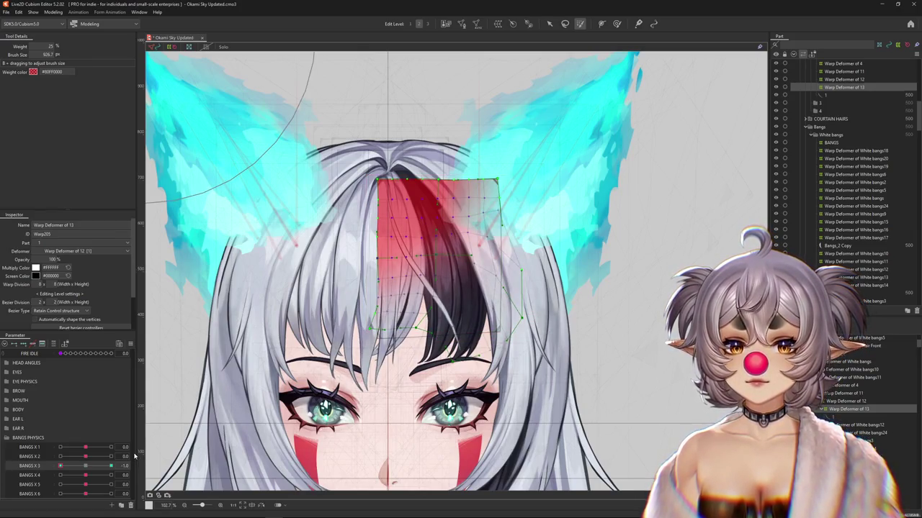
{"action": "key", "text": "h"}
{"action": "left_click_drag", "start_coordinate": [92, 465], "coordinate": [113, 465]}
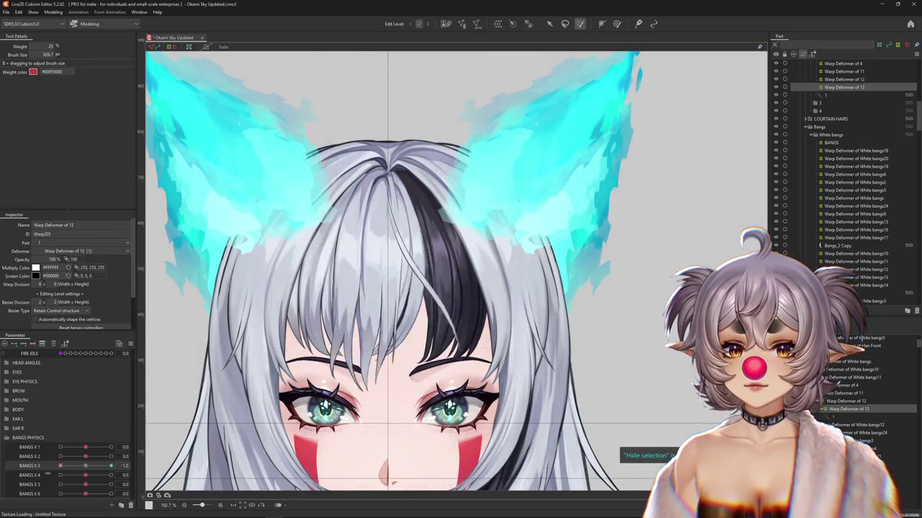
{"action": "left_click", "coordinate": [53, 12]}
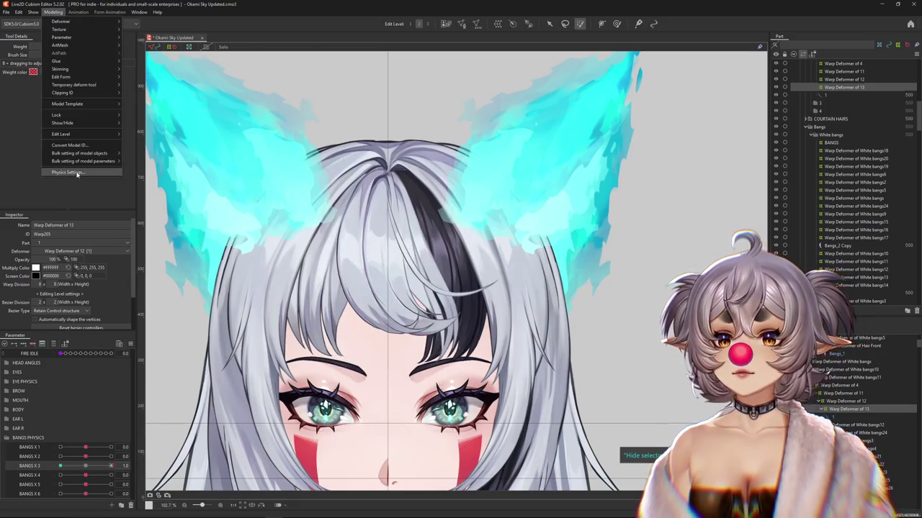
{"action": "left_click", "coordinate": [68, 172]}
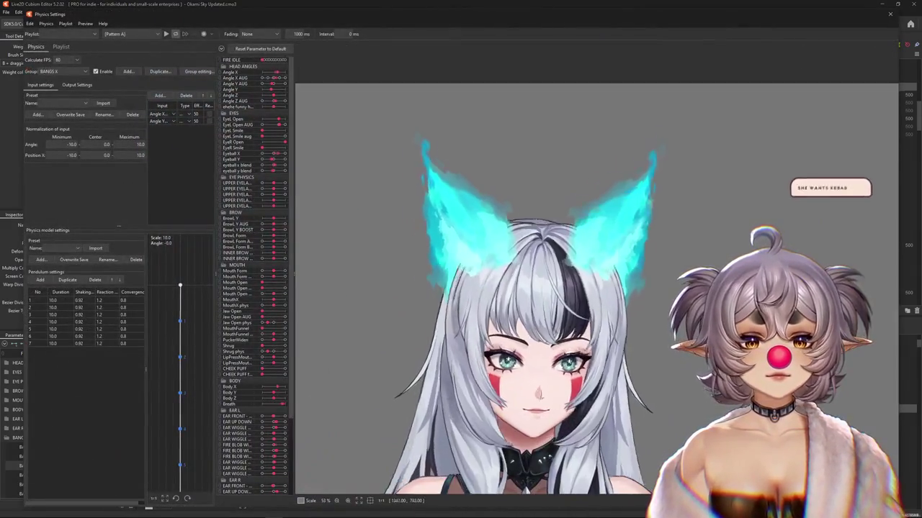
{"action": "mouse_move", "coordinate": [722, 323]}
{"action": "left_mouse_down"}
{"action": "mouse_move", "coordinate": [411, 273]}
{"action": "mouse_move", "coordinate": [348, 274]}
{"action": "mouse_move", "coordinate": [554, 203]}
{"action": "left_mouse_up"}
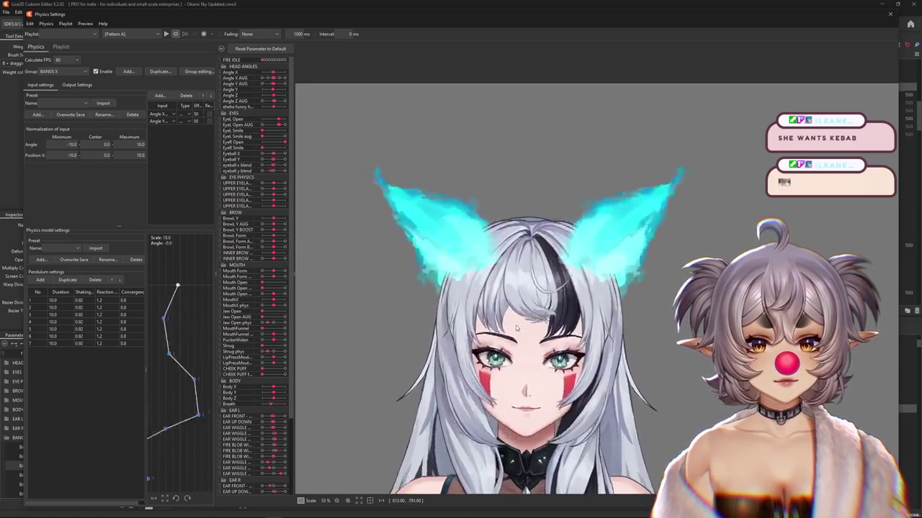
{"action": "scroll", "coordinate": [555, 203], "scroll_direction": "up", "scroll_amount": 2}
{"action": "scroll", "coordinate": [492, 314], "scroll_direction": "up", "scroll_amount": 1}
{"action": "left_click_drag", "start_coordinate": [491, 315], "coordinate": [483, 293]}
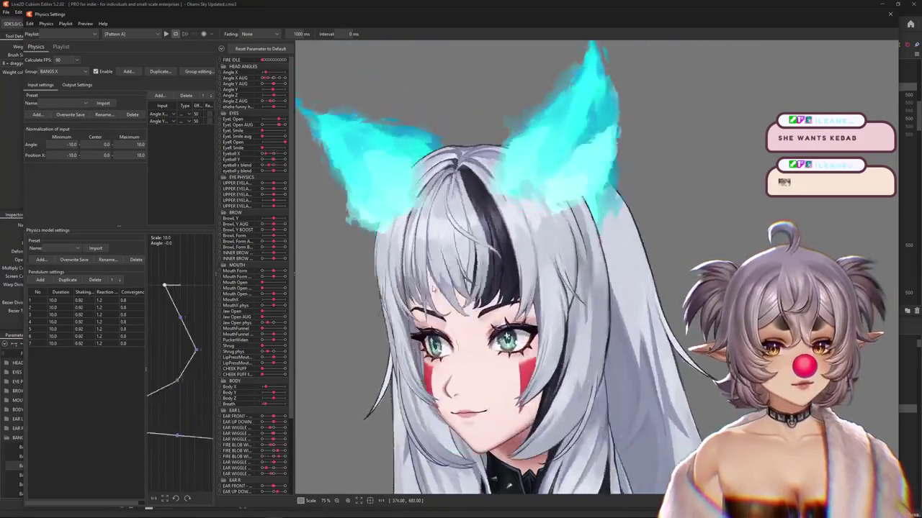
{"action": "left_click_drag", "start_coordinate": [667, 263], "coordinate": [354, 308]}
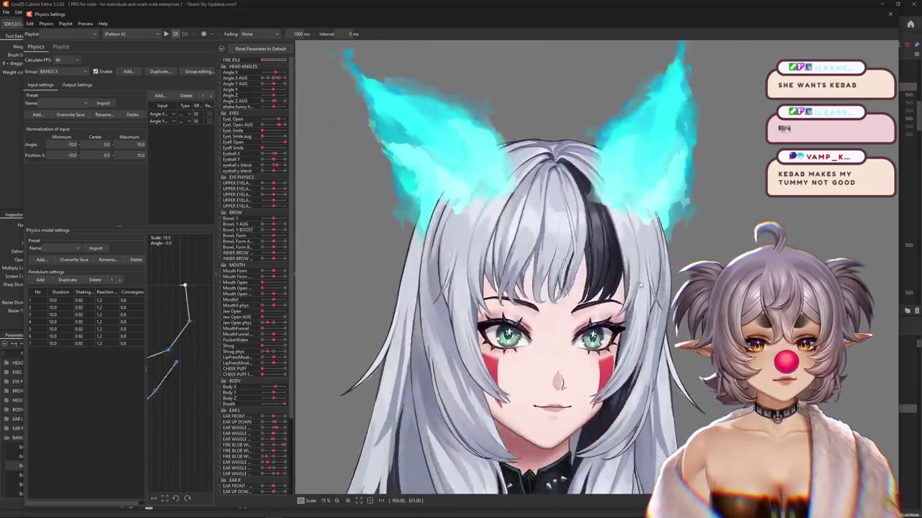
{"action": "left_click_drag", "start_coordinate": [643, 282], "coordinate": [683, 288]}
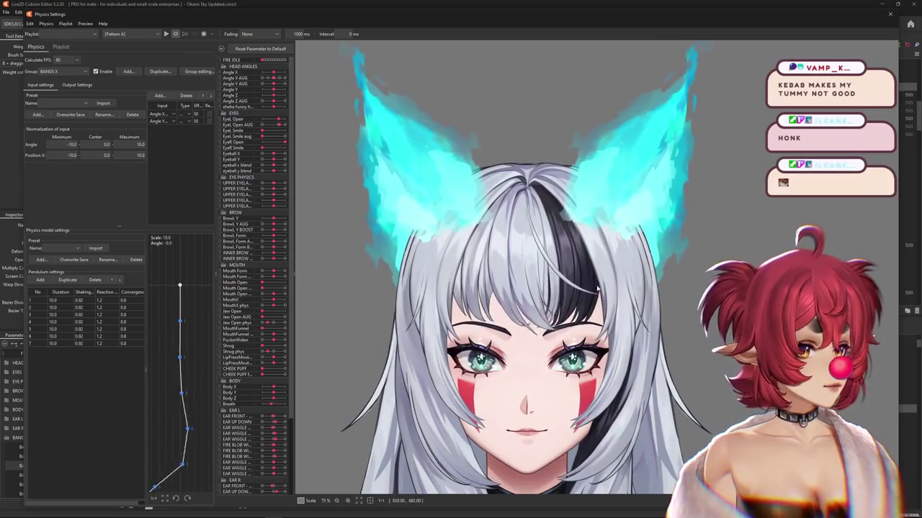
{"action": "left_click_drag", "start_coordinate": [685, 289], "coordinate": [440, 243]}
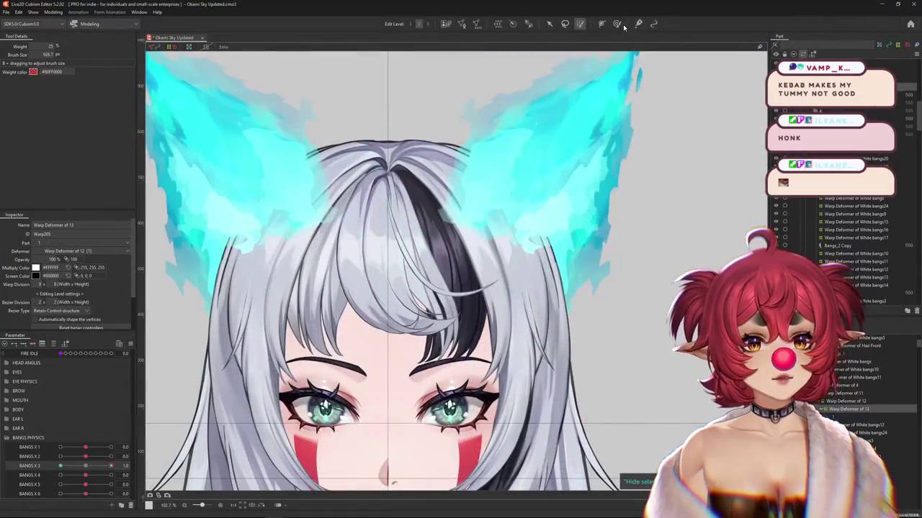
Size the deform brush and bend Warp Deformer of 13's strand sideways across the forehead at BANGS X 3 = 1.0
{"action": "left_click", "coordinate": [80, 468]}
{"action": "left_click", "coordinate": [80, 466]}
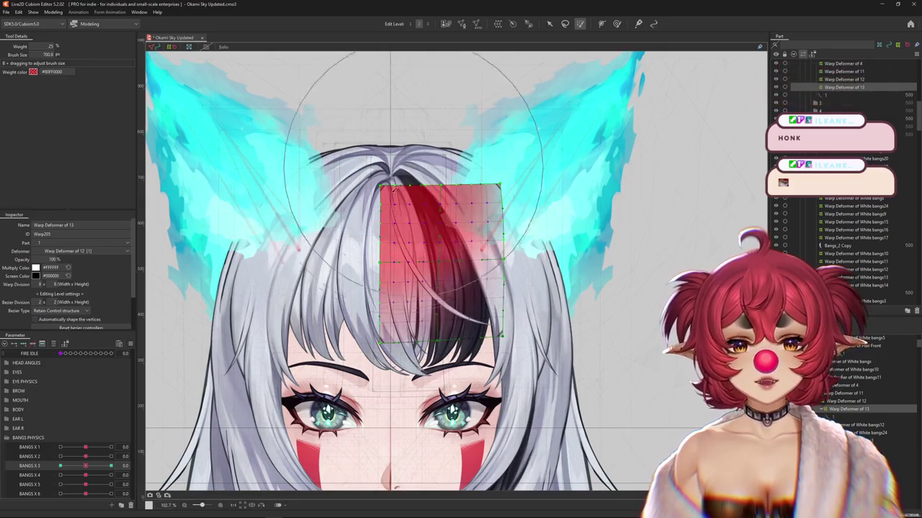
{"action": "left_click_drag", "start_coordinate": [404, 165], "coordinate": [354, 224]}
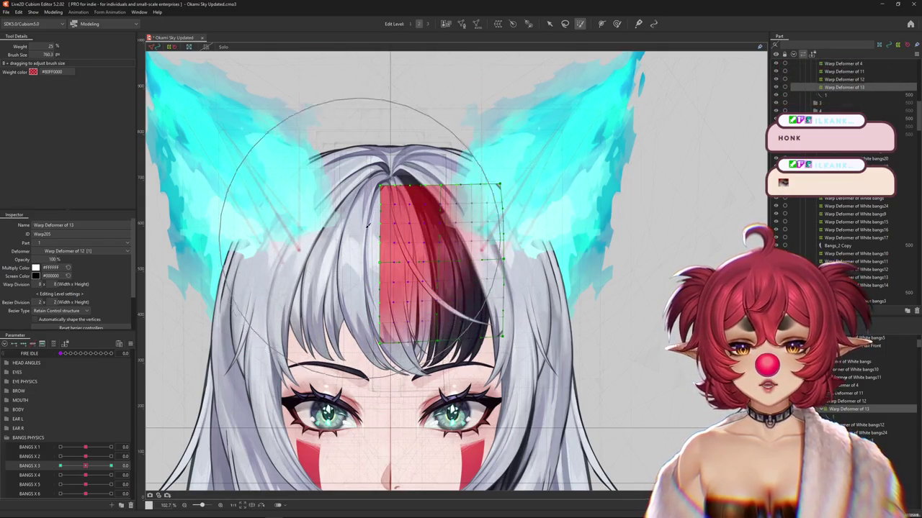
{"action": "left_click_drag", "start_coordinate": [85, 466], "coordinate": [175, 461]}
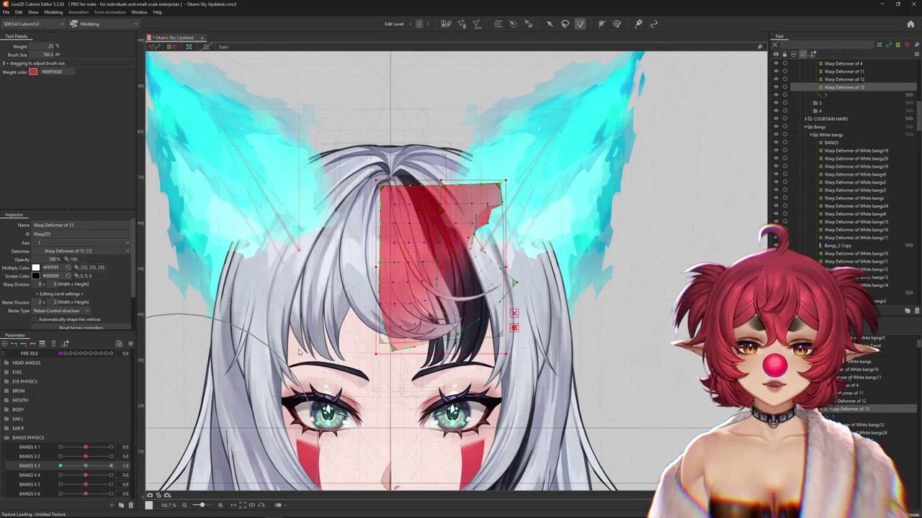
{"action": "left_click_drag", "start_coordinate": [296, 350], "coordinate": [338, 324]}
{"action": "left_click", "coordinate": [86, 466]}
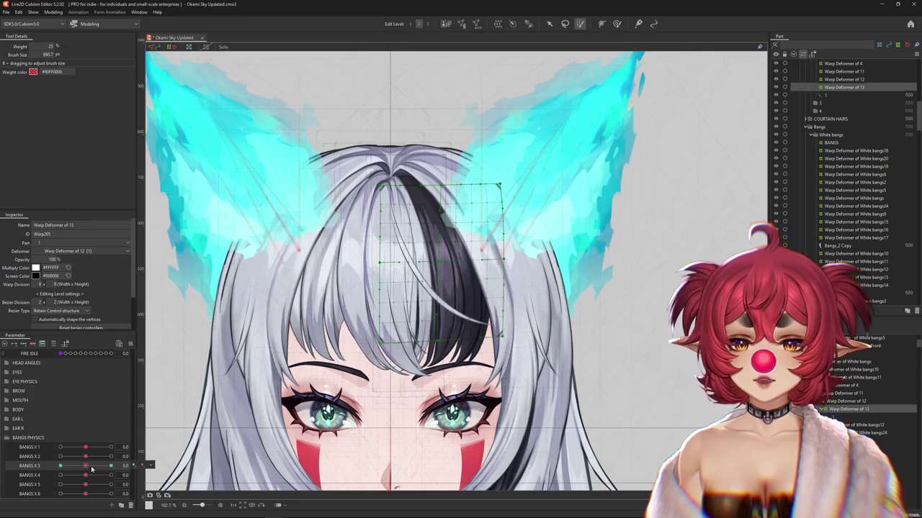
{"action": "left_click", "coordinate": [61, 465]}
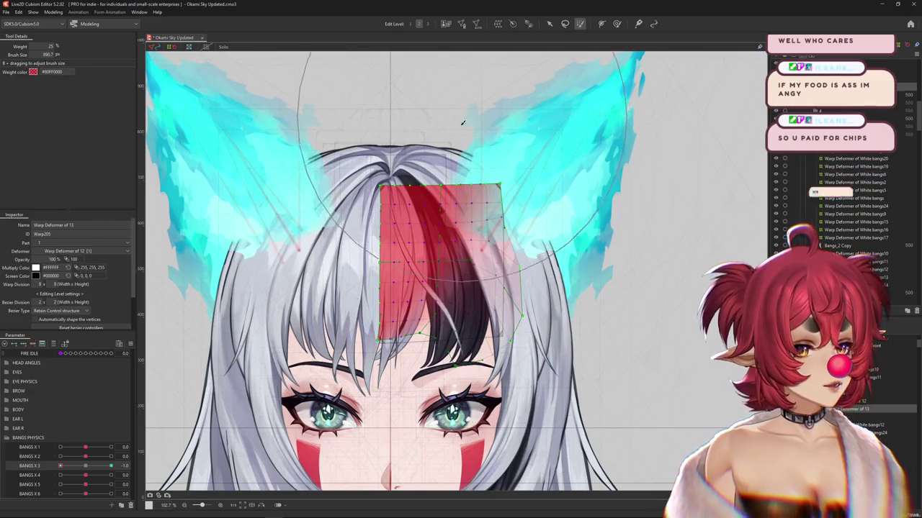
{"action": "left_click", "coordinate": [618, 25]}
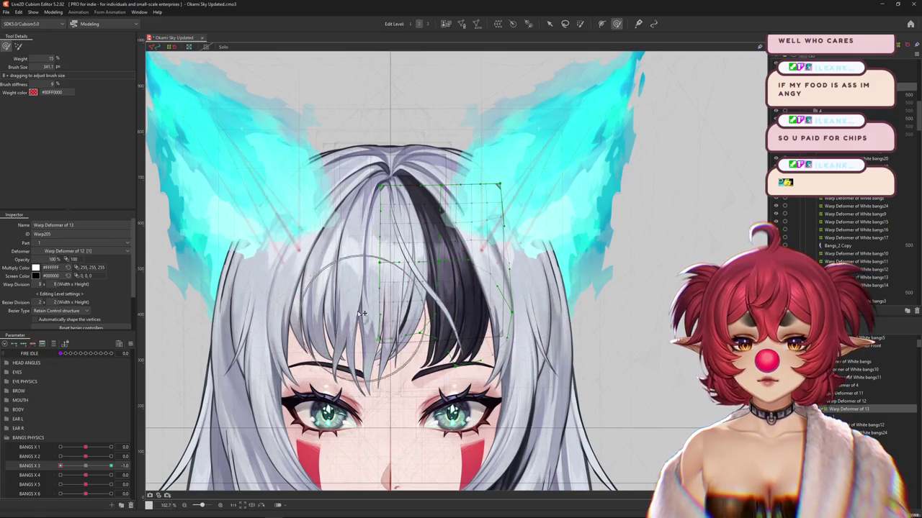
{"action": "mouse_move", "coordinate": [111, 466]}
{"action": "left_mouse_down"}
{"action": "mouse_move", "coordinate": [75, 459]}
{"action": "mouse_move", "coordinate": [111, 466]}
{"action": "left_mouse_up"}
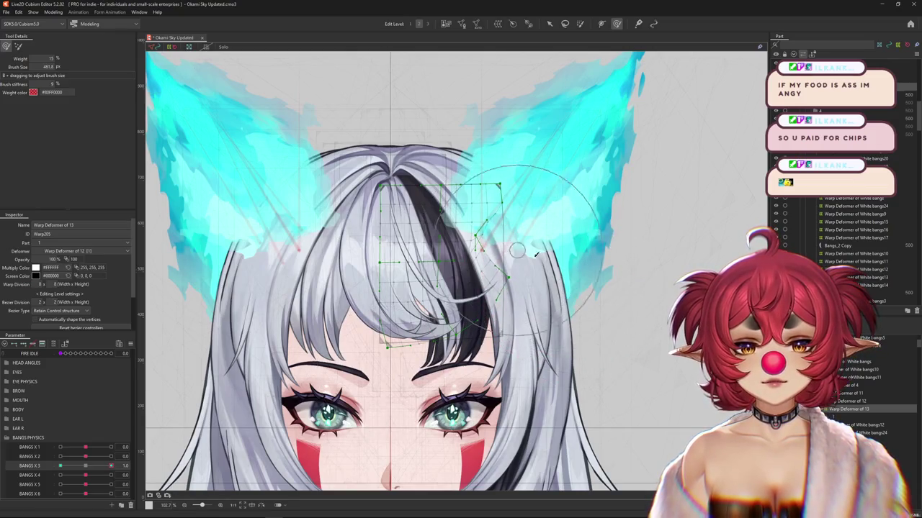
{"action": "left_click_drag", "start_coordinate": [533, 266], "coordinate": [506, 272]}
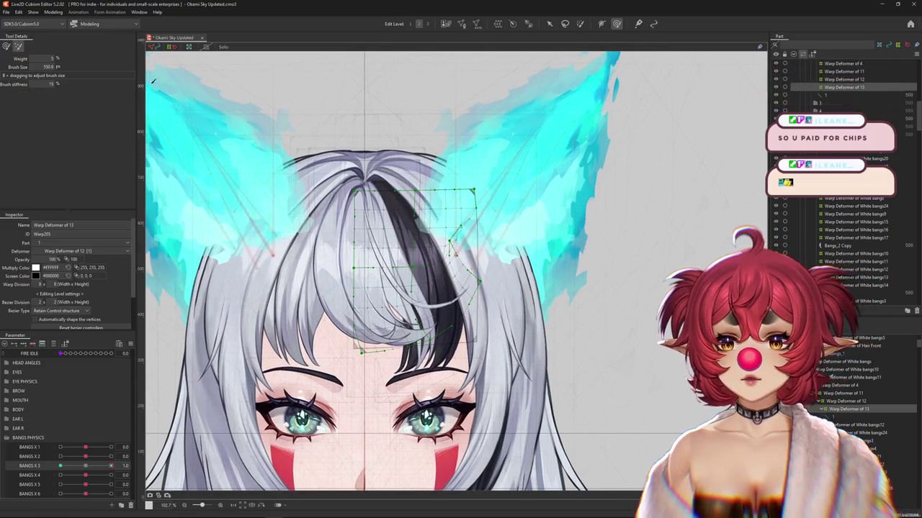
{"action": "scroll", "coordinate": [495, 326], "scroll_direction": "down", "scroll_amount": 3}
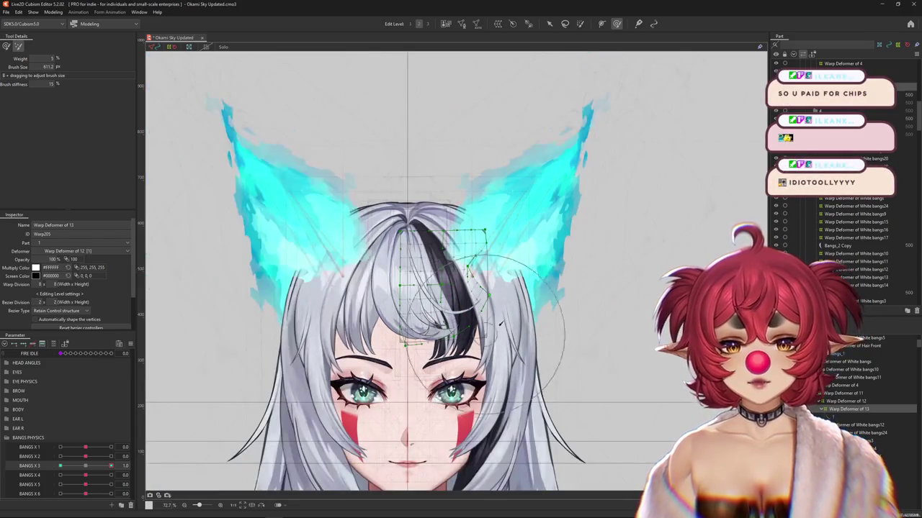
Check the strand curl at BANGS X 3 = 1.0 and -1.0, then preview BANGS X 2 and select Warp Deformer of 12
{"action": "scroll", "coordinate": [496, 326], "scroll_direction": "up", "scroll_amount": 3}
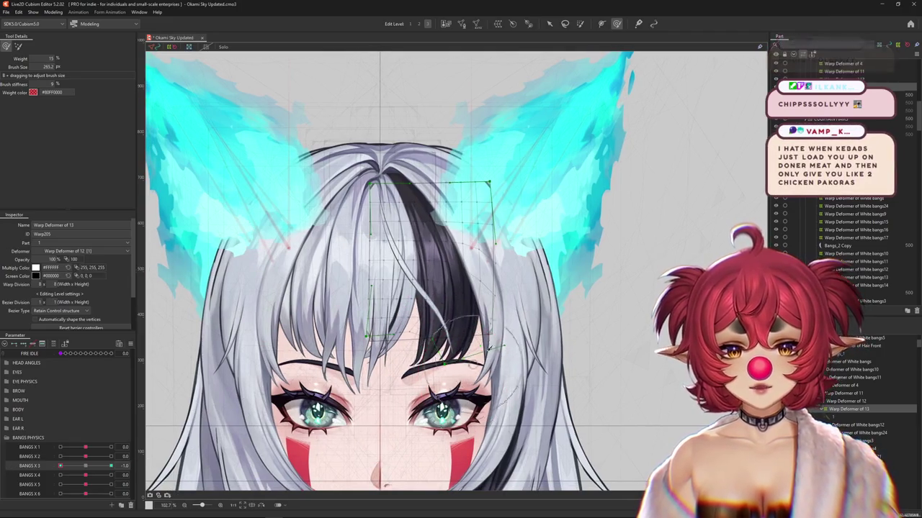
{"action": "left_click_drag", "start_coordinate": [442, 325], "coordinate": [517, 298]}
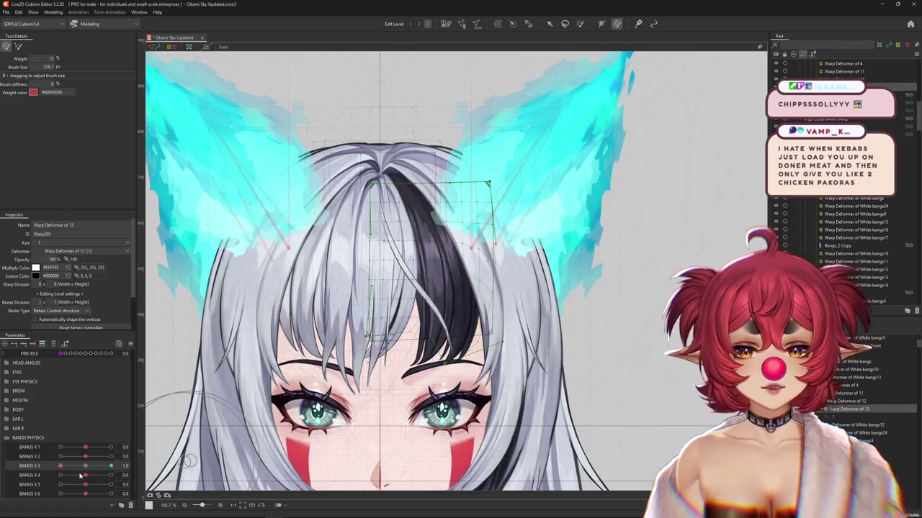
{"action": "left_click_drag", "start_coordinate": [61, 466], "coordinate": [135, 468]}
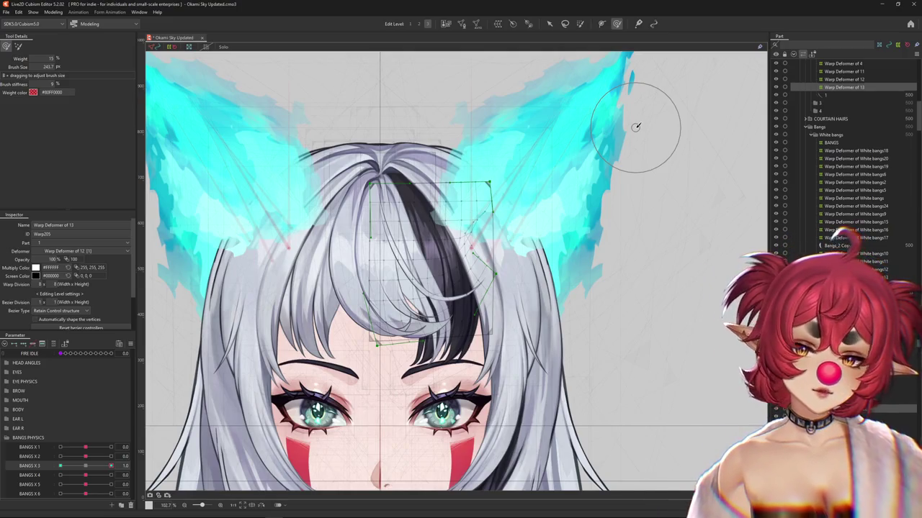
{"action": "mouse_move", "coordinate": [111, 466]}
{"action": "left_mouse_down"}
{"action": "mouse_move", "coordinate": [68, 465]}
{"action": "mouse_move", "coordinate": [179, 416]}
{"action": "left_mouse_up"}
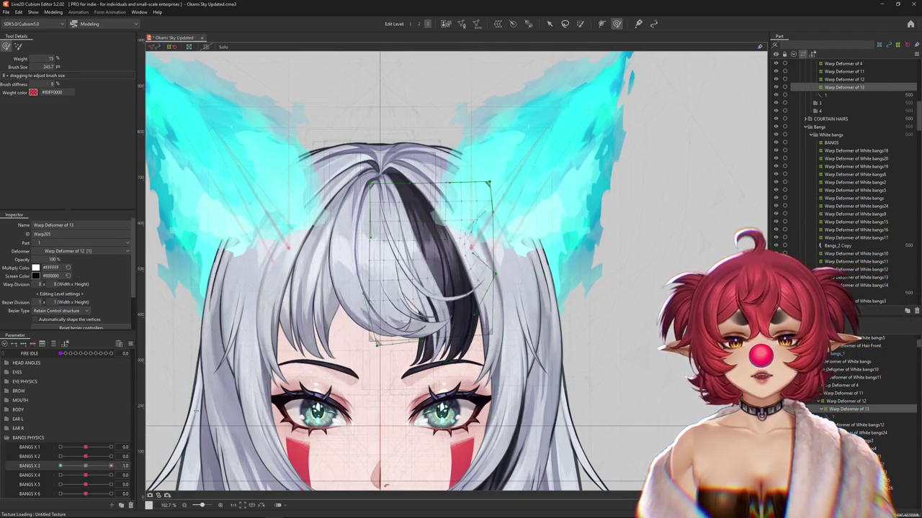
{"action": "left_click_drag", "start_coordinate": [120, 458], "coordinate": [85, 456]}
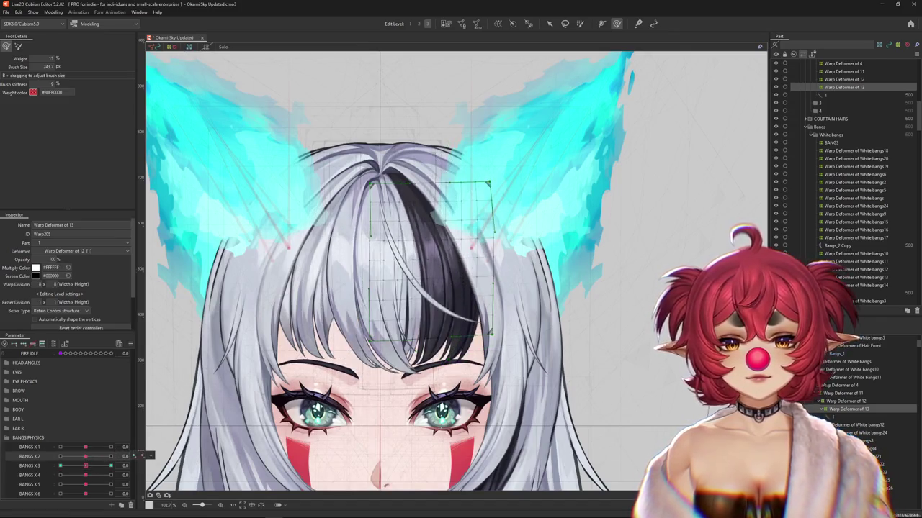
{"action": "left_click", "coordinate": [846, 401]}
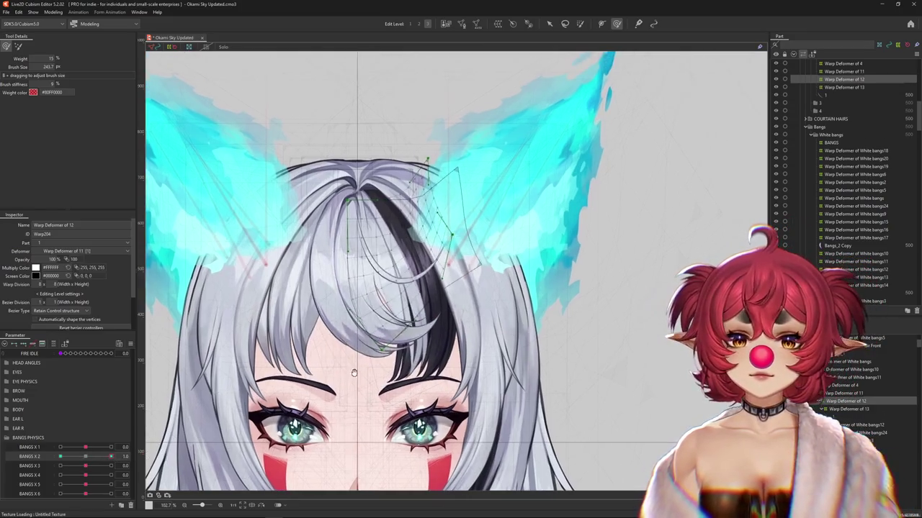
Resize the deform brush and toggle BANGS X 2 between 1 and -1 to preview Warp Deformer of 12
{"action": "left_click_drag", "start_coordinate": [113, 460], "coordinate": [85, 457]}
{"action": "mouse_move", "coordinate": [342, 80]}
{"action": "left_mouse_down"}
{"action": "mouse_move", "coordinate": [433, 40]}
{"action": "mouse_move", "coordinate": [396, 54]}
{"action": "left_mouse_up"}
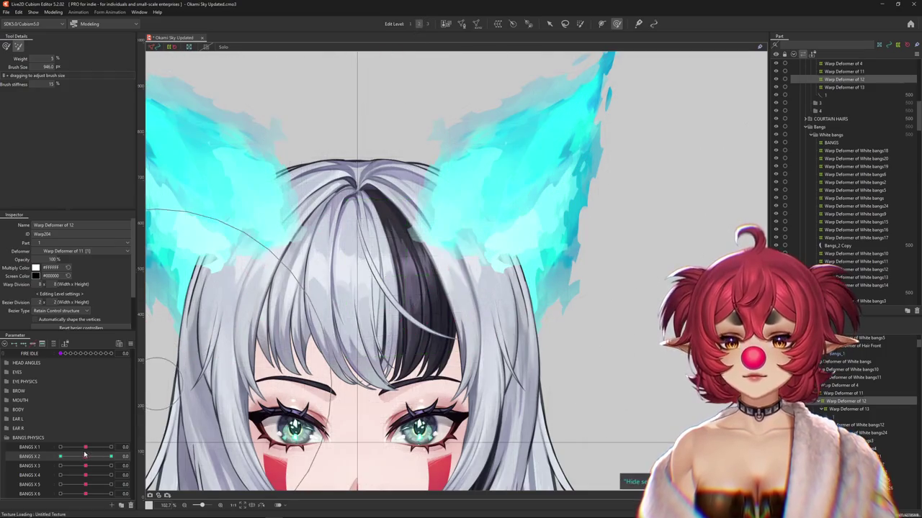
{"action": "mouse_move", "coordinate": [88, 455]}
{"action": "left_mouse_down"}
{"action": "mouse_move", "coordinate": [111, 457]}
{"action": "mouse_move", "coordinate": [60, 457]}
{"action": "left_mouse_up"}
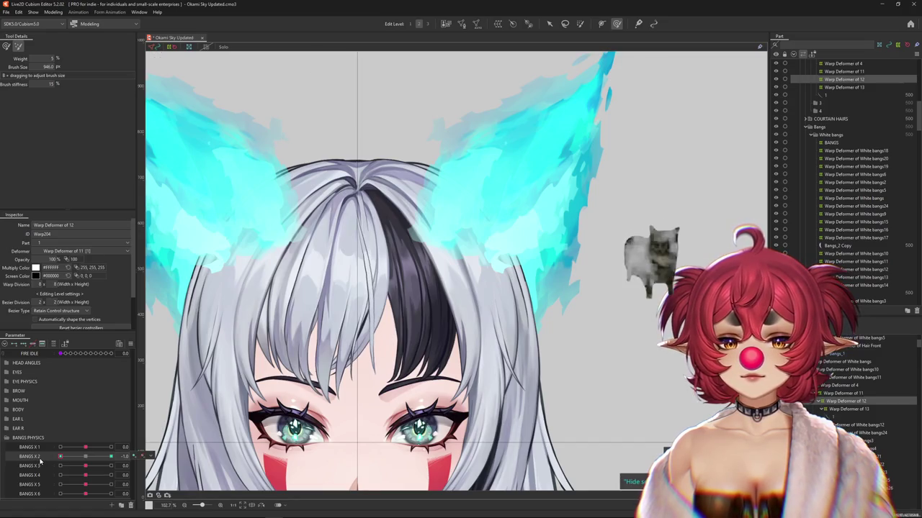
{"action": "left_click", "coordinate": [5, 46]}
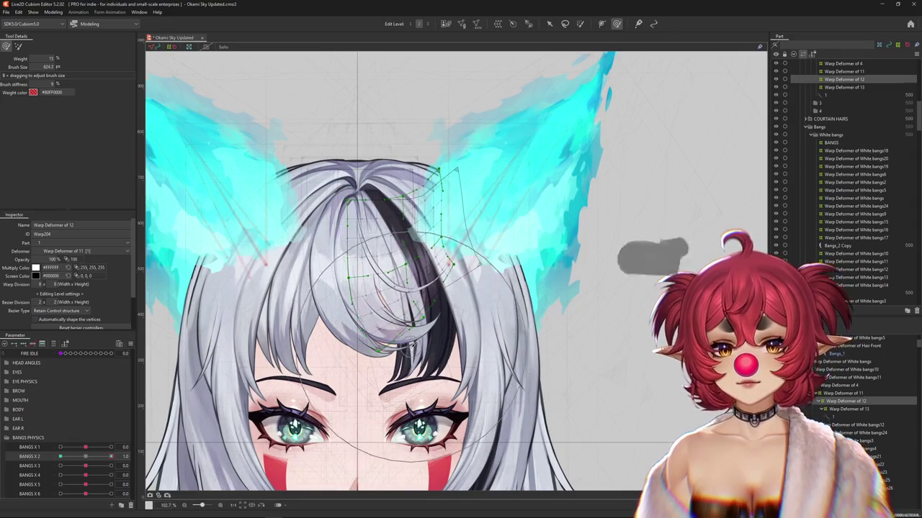
{"action": "left_click_drag", "start_coordinate": [445, 314], "coordinate": [504, 288]}
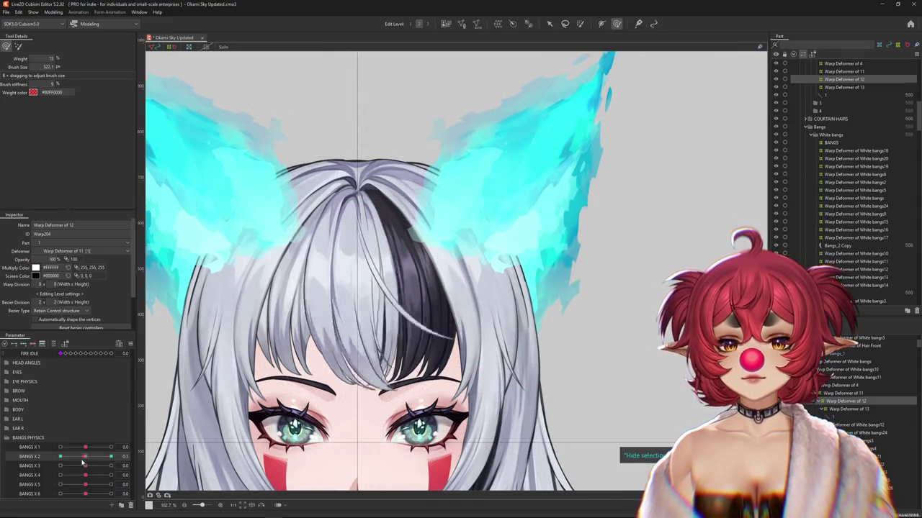
{"action": "left_click_drag", "start_coordinate": [339, 389], "coordinate": [364, 374]}
{"action": "left_click_drag", "start_coordinate": [79, 458], "coordinate": [187, 445]}
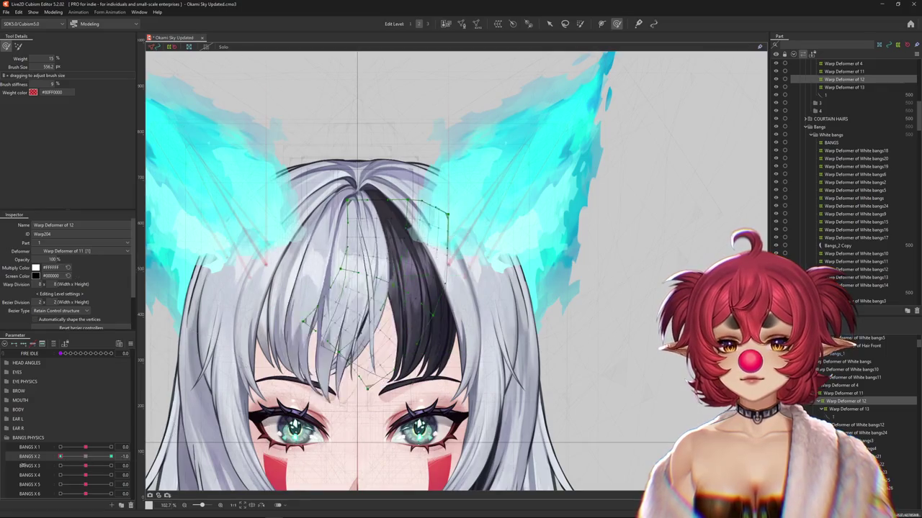
{"action": "mouse_move", "coordinate": [291, 356]}
{"action": "left_mouse_down"}
{"action": "mouse_move", "coordinate": [92, 461]}
{"action": "mouse_move", "coordinate": [114, 457]}
{"action": "left_mouse_up"}
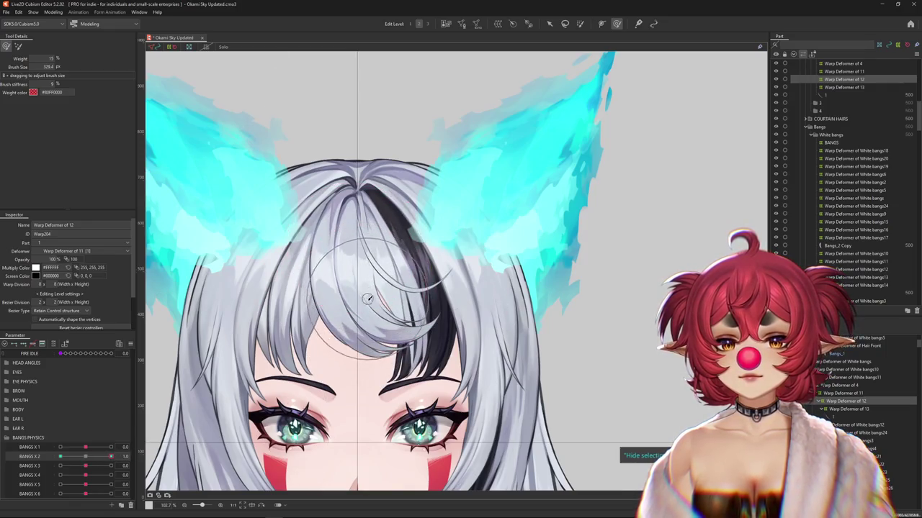
Set BANGS X 2 to -1.0 and fit the deform brush to the bangs strand for reshaping
{"action": "left_click_drag", "start_coordinate": [111, 456], "coordinate": [60, 456]}
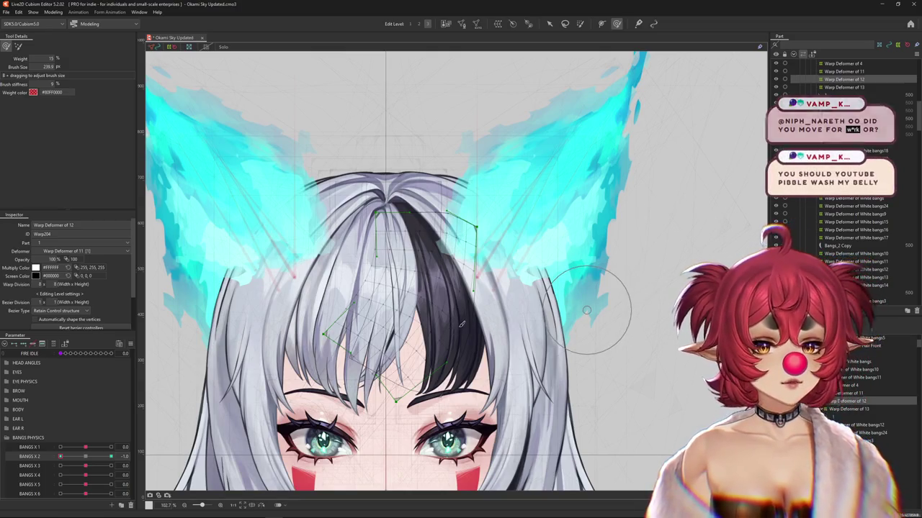
{"action": "scroll", "coordinate": [584, 307], "scroll_direction": "down", "scroll_amount": 3}
{"action": "scroll", "coordinate": [496, 266], "scroll_direction": "down", "scroll_amount": 3}
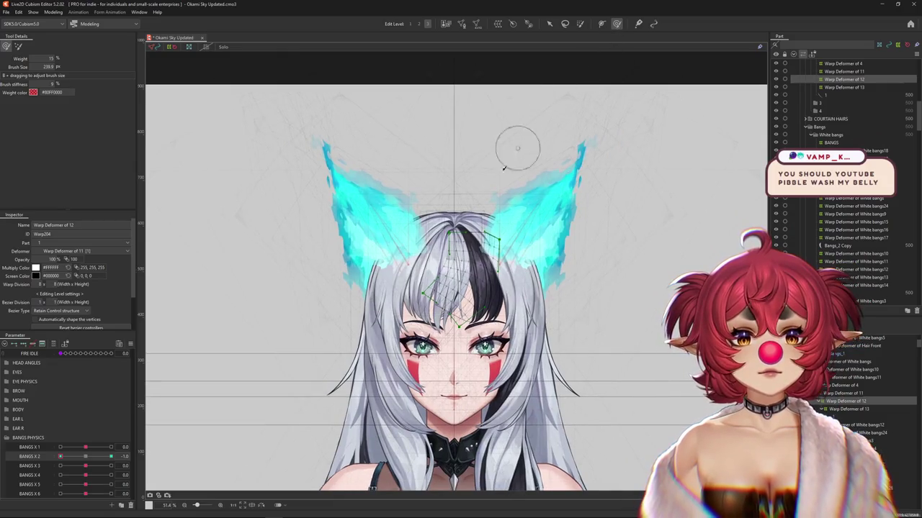
{"action": "scroll", "coordinate": [510, 216], "scroll_direction": "up", "scroll_amount": 3}
{"action": "scroll", "coordinate": [525, 295], "scroll_direction": "down", "scroll_amount": 3}
{"action": "scroll", "coordinate": [431, 257], "scroll_direction": "up", "scroll_amount": 3}
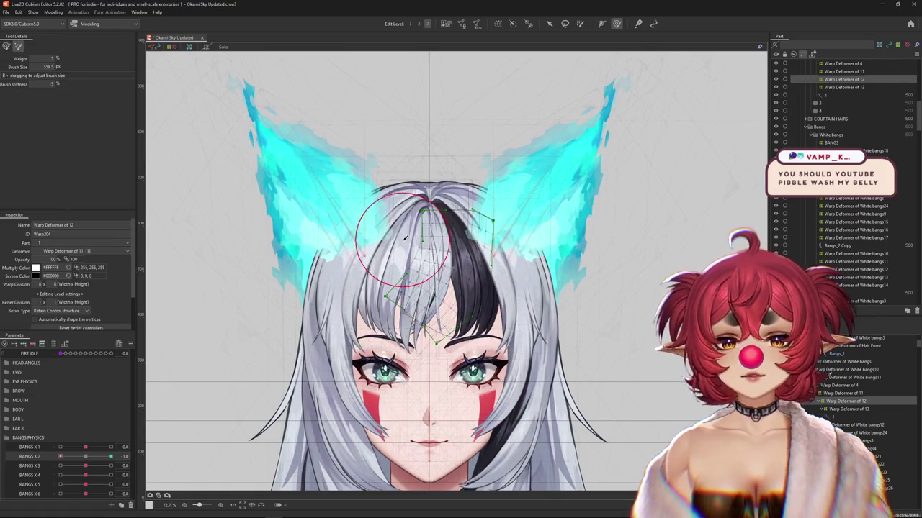
{"action": "scroll", "coordinate": [432, 256], "scroll_direction": "up", "scroll_amount": 3}
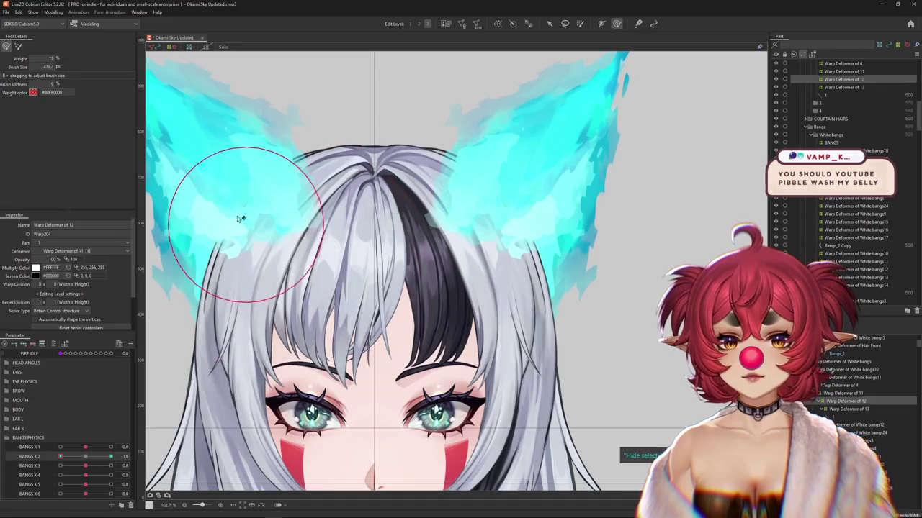
{"action": "left_click_drag", "start_coordinate": [243, 257], "coordinate": [351, 238]}
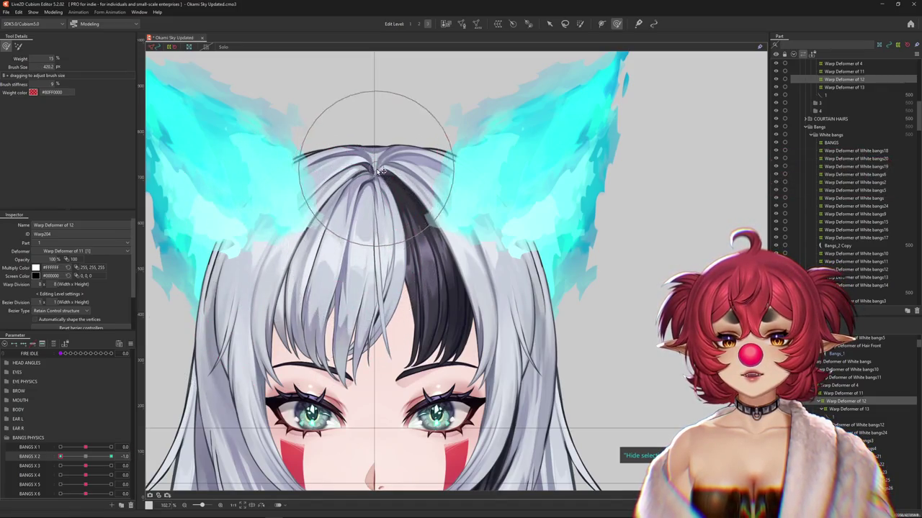
{"action": "left_click_drag", "start_coordinate": [370, 295], "coordinate": [355, 319]}
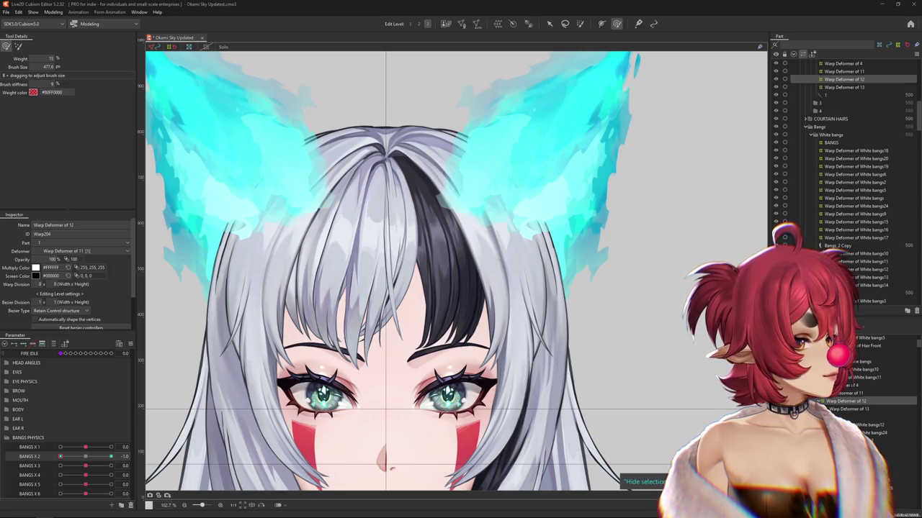
{"action": "key", "text": "alt+Tab"}
{"action": "left_click_drag", "start_coordinate": [311, 141], "coordinate": [447, 60]}
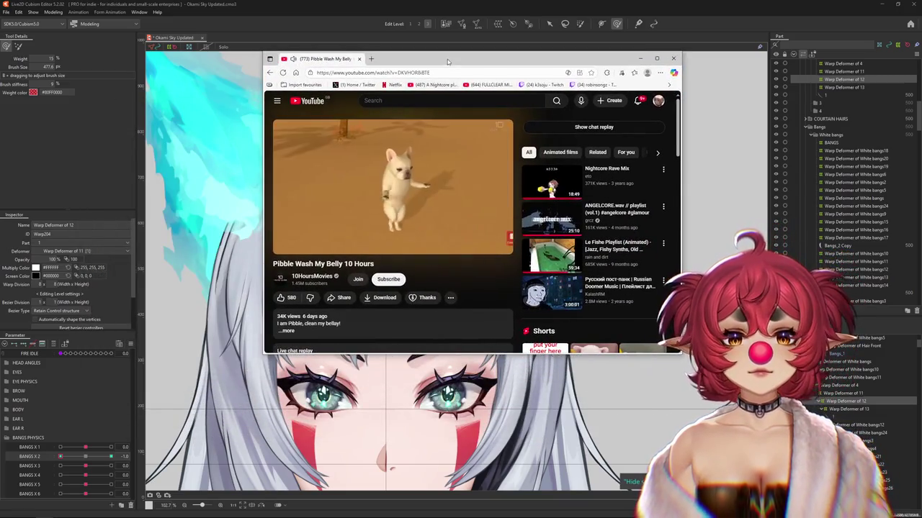
With the browser maximized, search YouTube for 'pibble wash my belly' and play the 'wash my belly / pibble' Short
{"action": "double_click", "coordinate": [448, 59]}
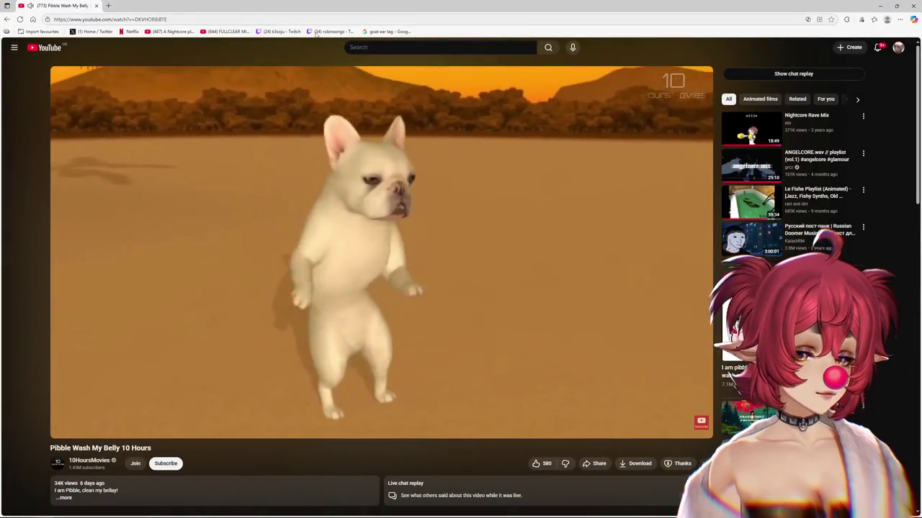
{"action": "left_click", "coordinate": [386, 49]}
{"action": "type", "text": "pibble wash my belly"}
{"action": "key", "text": "Return"}
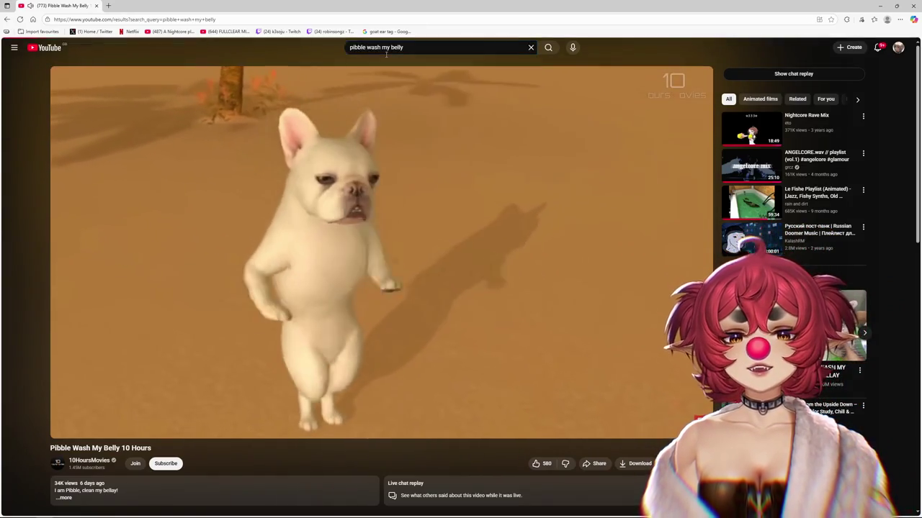
{"action": "scroll", "coordinate": [408, 178], "scroll_direction": "down", "scroll_amount": 2}
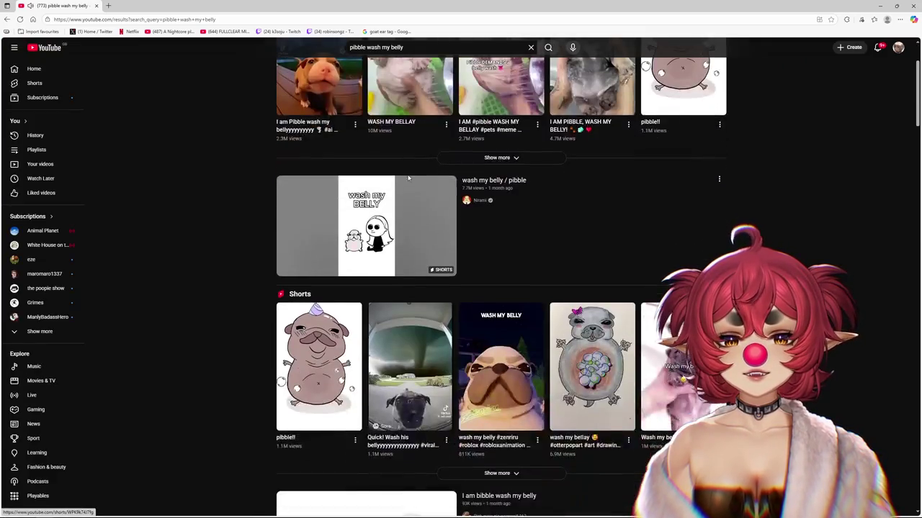
{"action": "mouse_move", "coordinate": [366, 225]}
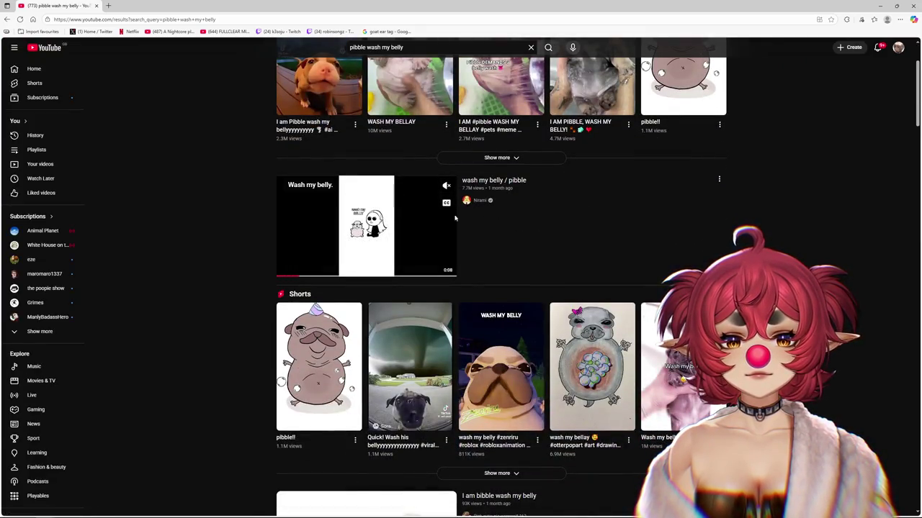
{"action": "left_click", "coordinate": [472, 217]}
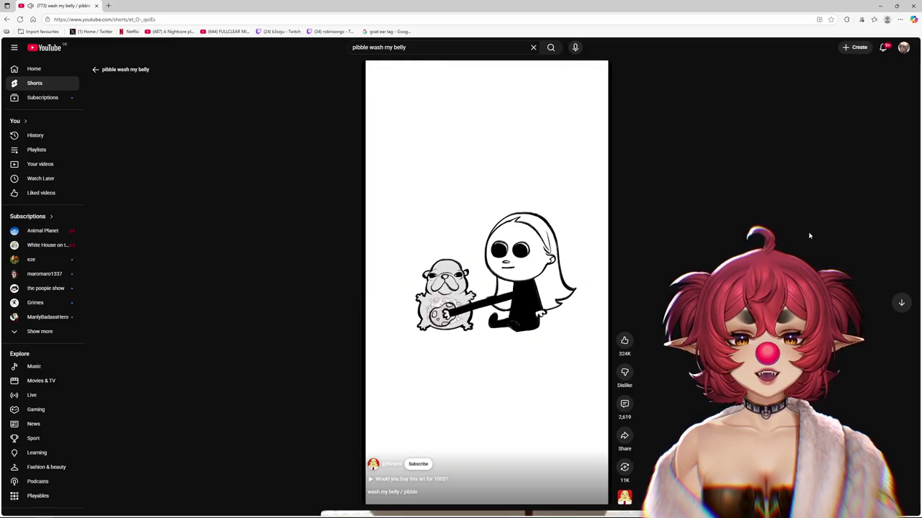
{"action": "scroll", "coordinate": [809, 236], "scroll_direction": "down", "scroll_amount": 1}
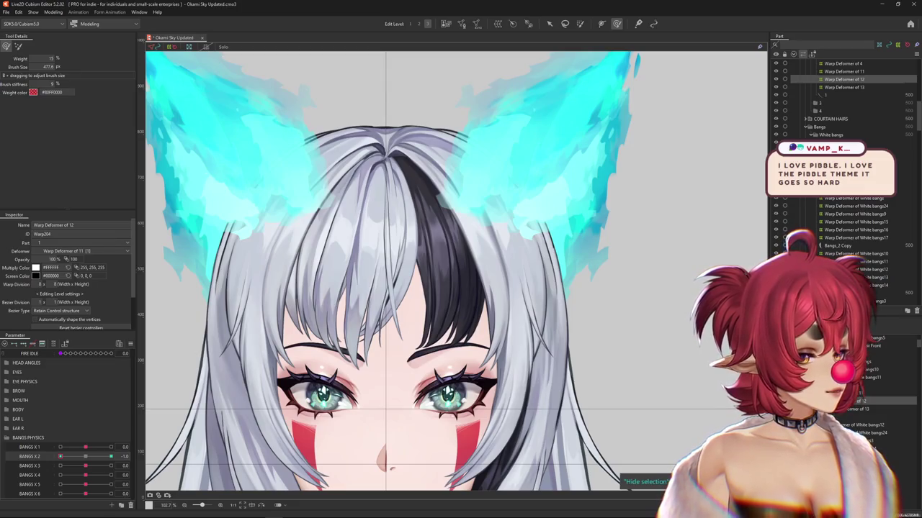
Recentre the face, shrink the deform brush over the bangs, and set BANGS X 2 to 1.0
{"action": "scroll", "coordinate": [425, 303], "scroll_direction": "down", "scroll_amount": 4}
{"action": "scroll", "coordinate": [404, 355], "scroll_direction": "up", "scroll_amount": 4}
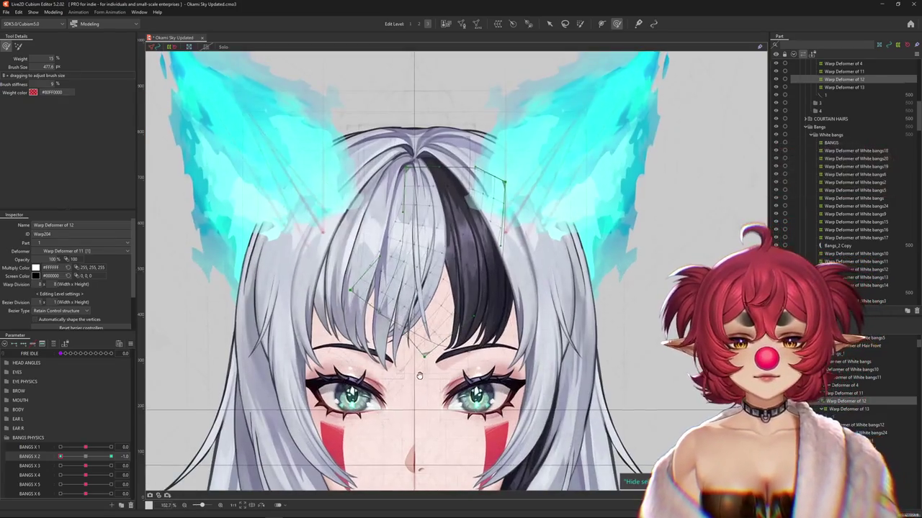
{"action": "left_click_drag", "start_coordinate": [404, 356], "coordinate": [383, 379]}
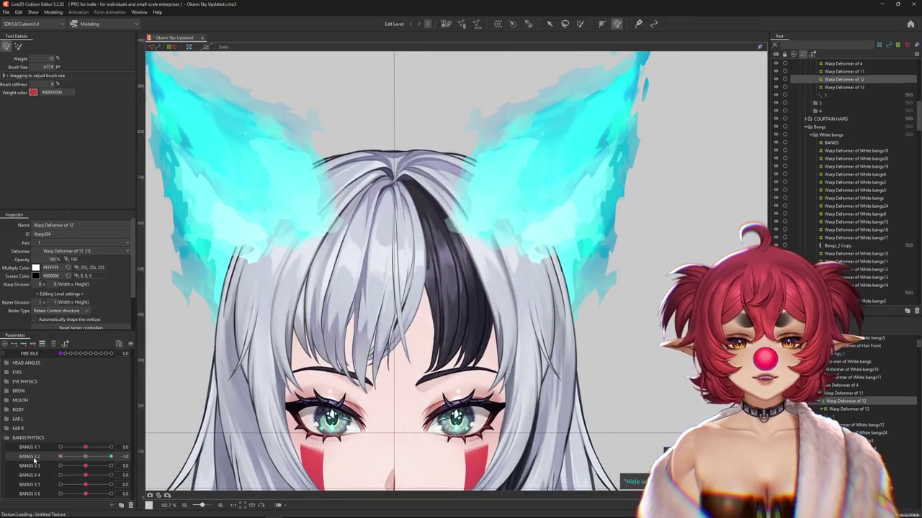
{"action": "mouse_move", "coordinate": [319, 308]}
{"action": "left_mouse_down"}
{"action": "mouse_move", "coordinate": [372, 324]}
{"action": "mouse_move", "coordinate": [382, 355]}
{"action": "left_mouse_up"}
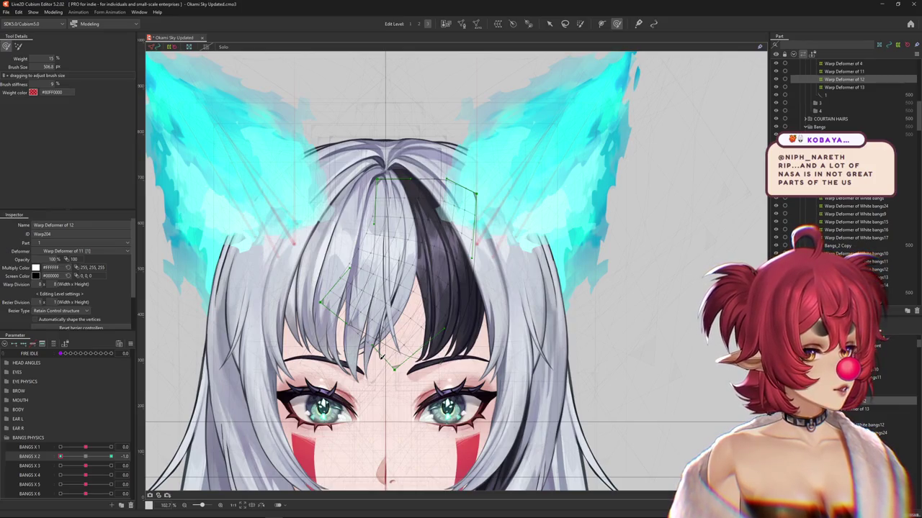
{"action": "scroll", "coordinate": [431, 162], "scroll_direction": "down", "scroll_amount": 4}
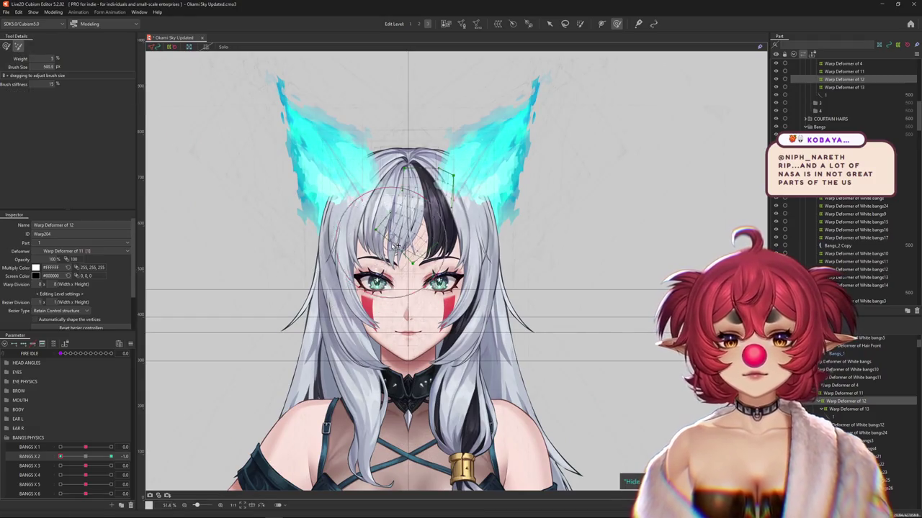
{"action": "scroll", "coordinate": [378, 308], "scroll_direction": "up", "scroll_amount": 4}
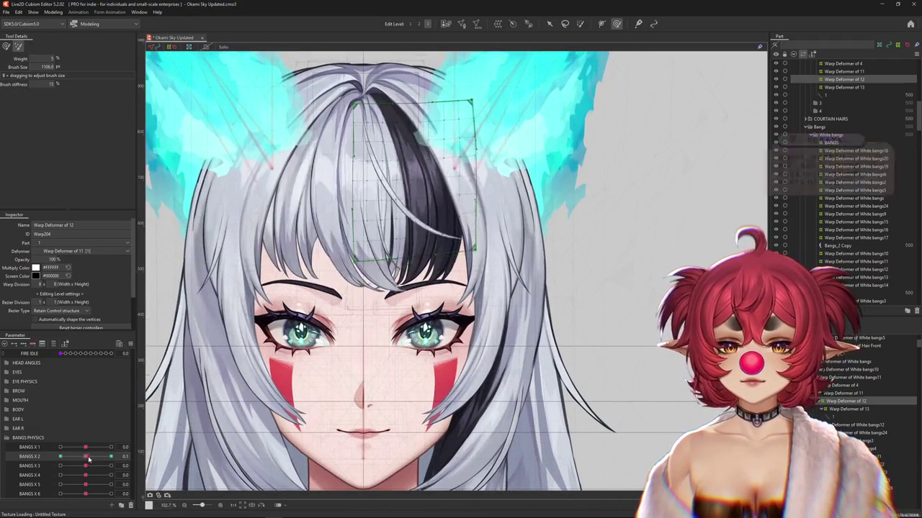
{"action": "left_click_drag", "start_coordinate": [378, 307], "coordinate": [558, 257]}
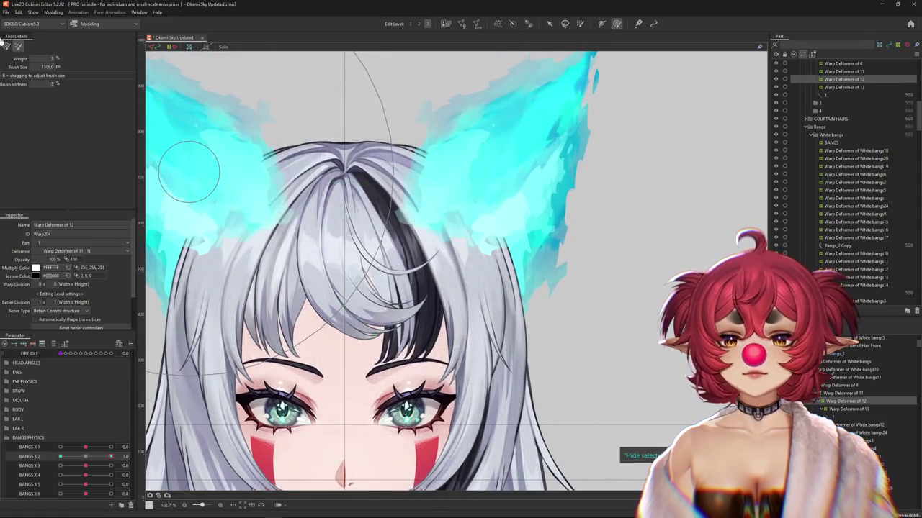
{"action": "left_click", "coordinate": [89, 457]}
{"action": "left_click_drag", "start_coordinate": [89, 456], "coordinate": [110, 456]}
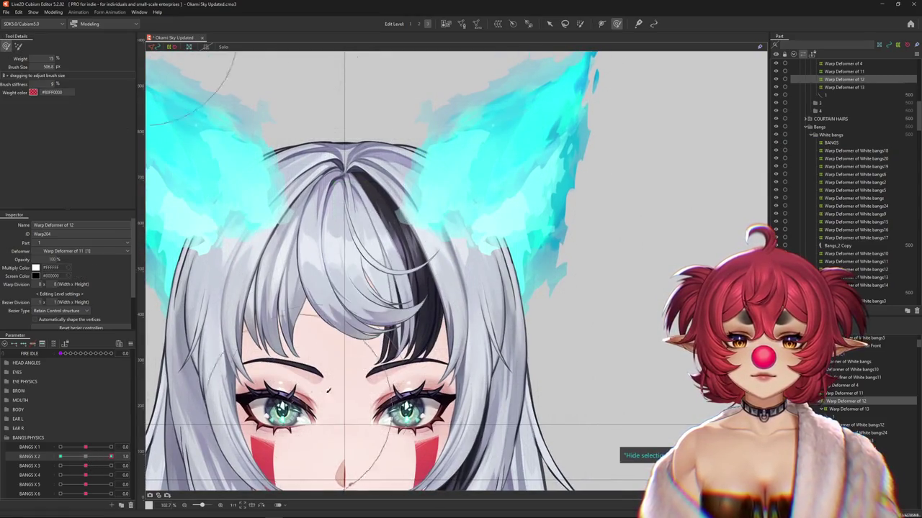
Sweep the strand-12 bangs up and to the right with brush weight 15, then hide the grid to preview
{"action": "mouse_move", "coordinate": [400, 305]}
{"action": "left_mouse_down"}
{"action": "mouse_move", "coordinate": [455, 245]}
{"action": "mouse_move", "coordinate": [429, 233]}
{"action": "mouse_move", "coordinate": [454, 262]}
{"action": "left_mouse_up"}
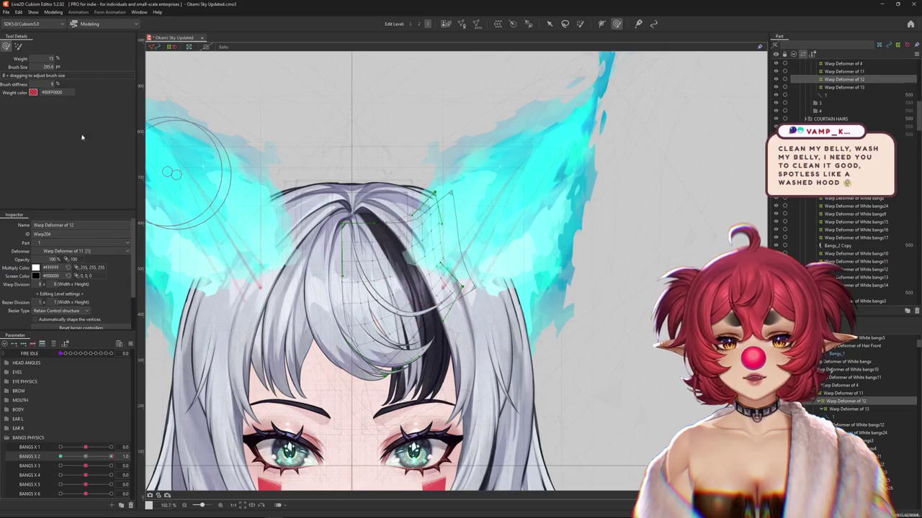
{"action": "left_click", "coordinate": [18, 46]}
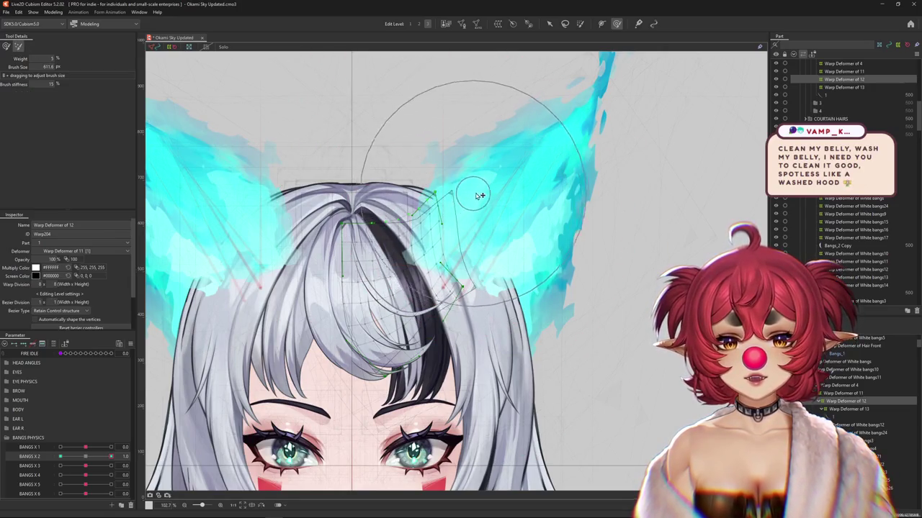
{"action": "mouse_move", "coordinate": [476, 195]}
{"action": "left_mouse_down"}
{"action": "mouse_move", "coordinate": [496, 276]}
{"action": "mouse_move", "coordinate": [527, 336]}
{"action": "left_mouse_up"}
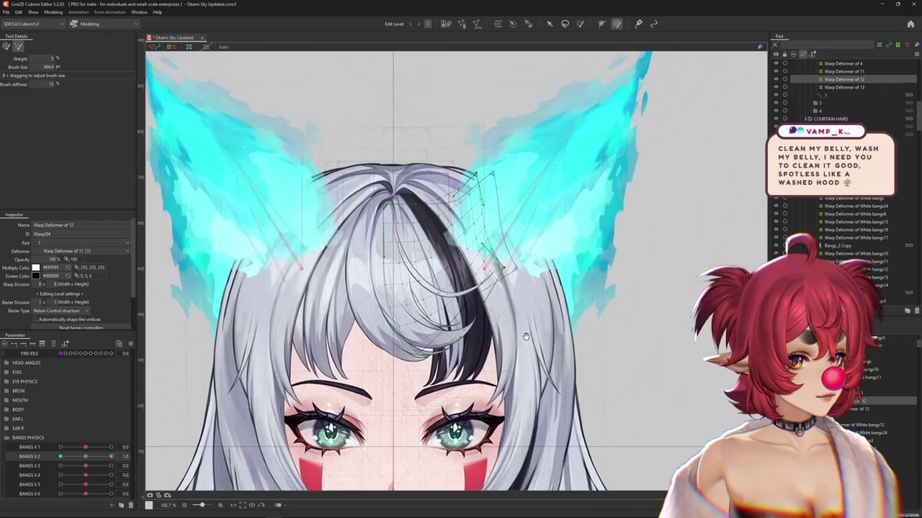
{"action": "left_click_drag", "start_coordinate": [527, 336], "coordinate": [486, 309]}
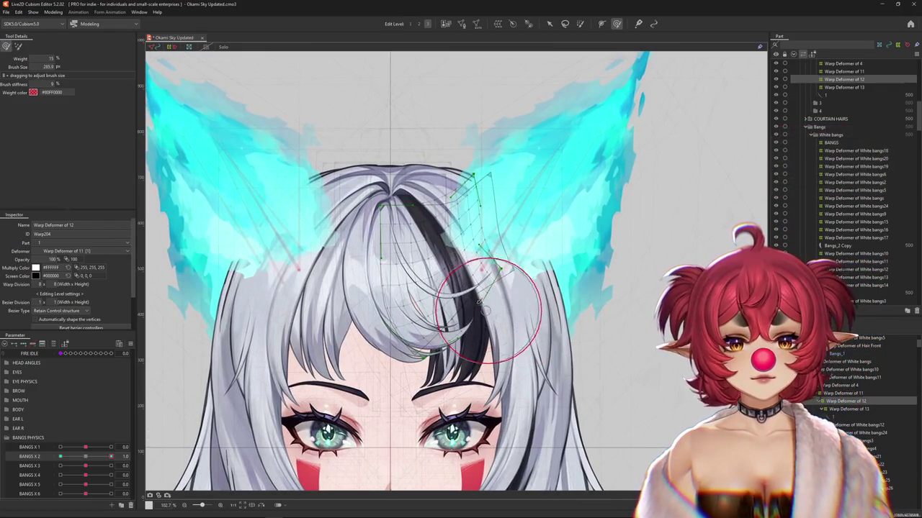
{"action": "key", "text": "h"}
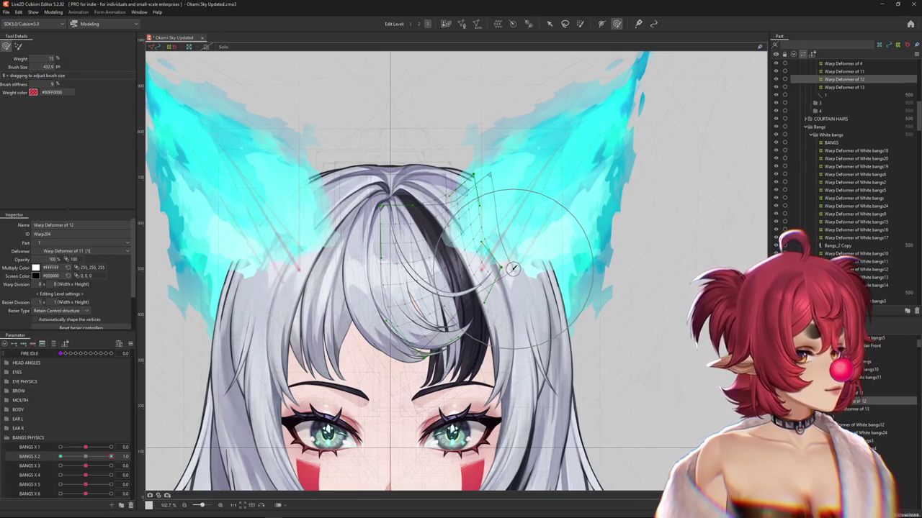
{"action": "scroll", "coordinate": [370, 259], "scroll_direction": "down", "scroll_amount": 2}
{"action": "scroll", "coordinate": [370, 259], "scroll_direction": "down", "scroll_amount": 1}
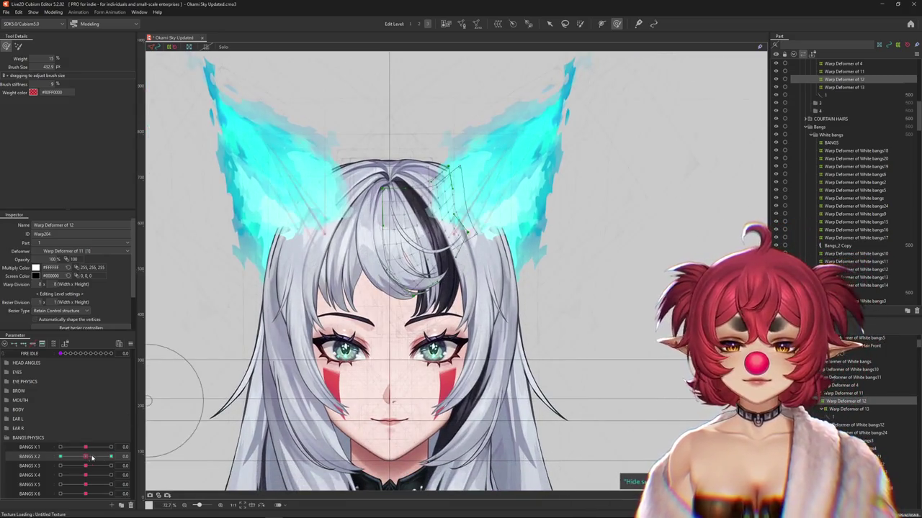
Set BANGS X 2 to its -1.0 key and switch to a denser deformer editing level
{"action": "left_click_drag", "start_coordinate": [123, 445], "coordinate": [138, 395]}
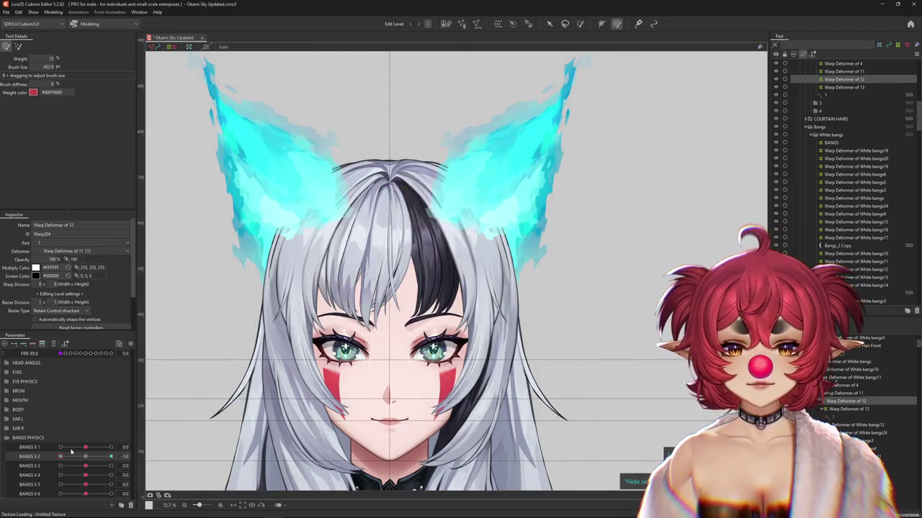
{"action": "left_click", "coordinate": [86, 456]}
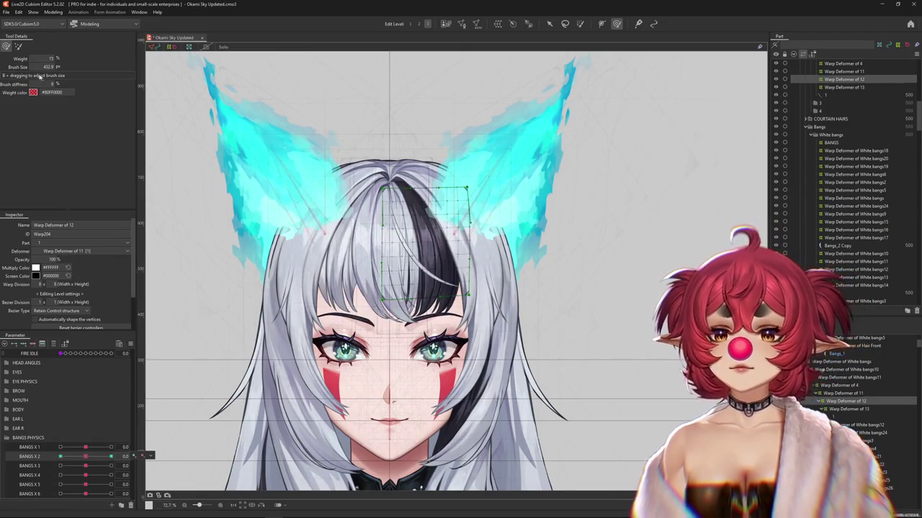
{"action": "left_click", "coordinate": [60, 456]}
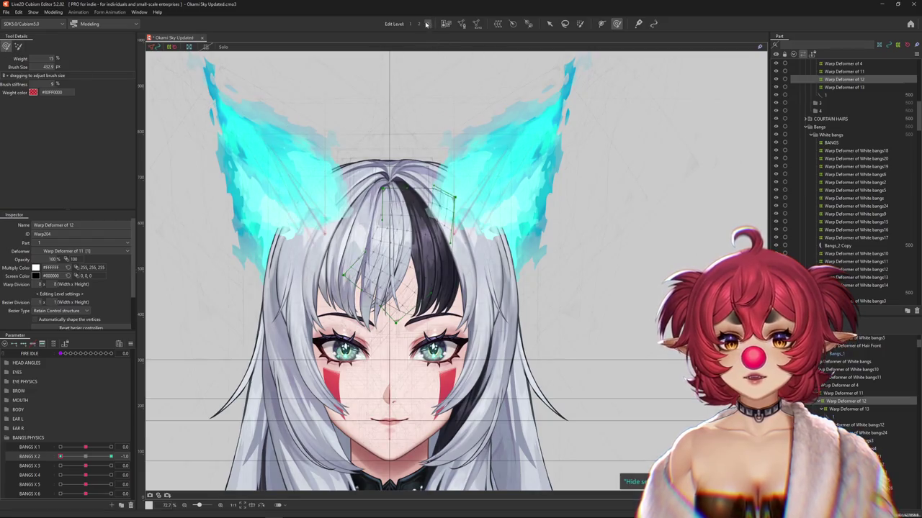
{"action": "left_click", "coordinate": [427, 24]}
{"action": "scroll", "coordinate": [388, 238], "scroll_direction": "up", "scroll_amount": 2}
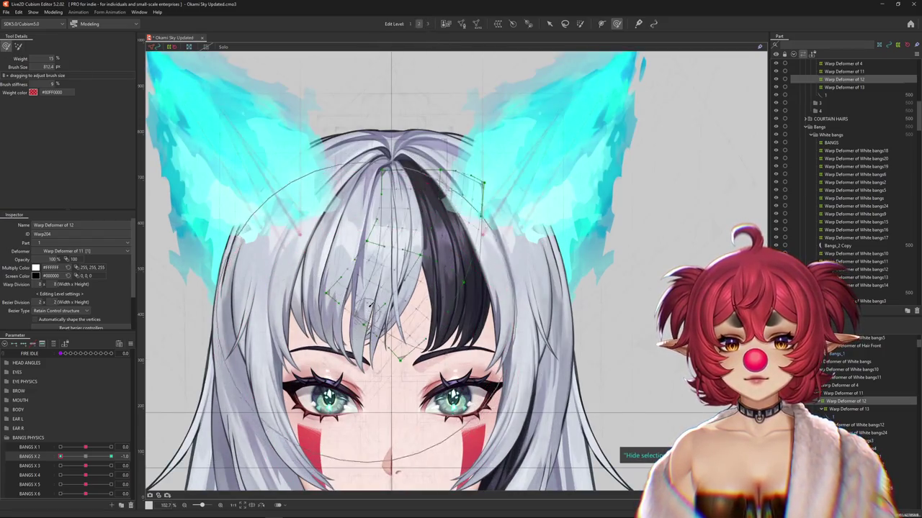
Bend Warp Deformer of 12 into the swept-left pose, zoom out to check, then swing BANGS X 2 to 1.0
{"action": "key", "text": "shift"}
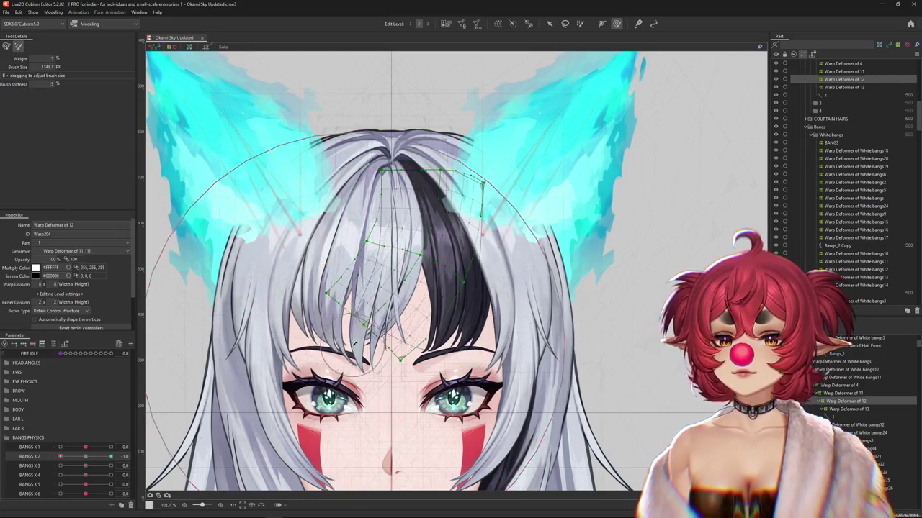
{"action": "left_click", "coordinate": [427, 23]}
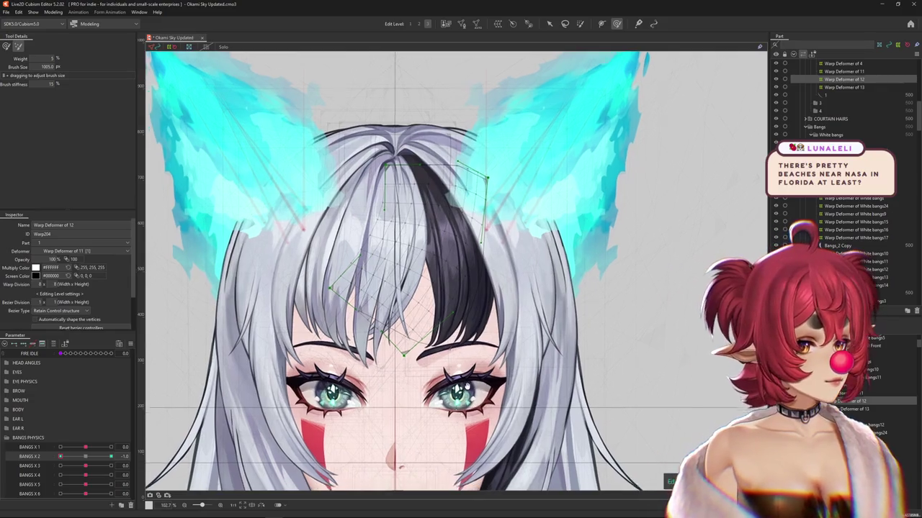
{"action": "left_click_drag", "start_coordinate": [466, 387], "coordinate": [499, 344]}
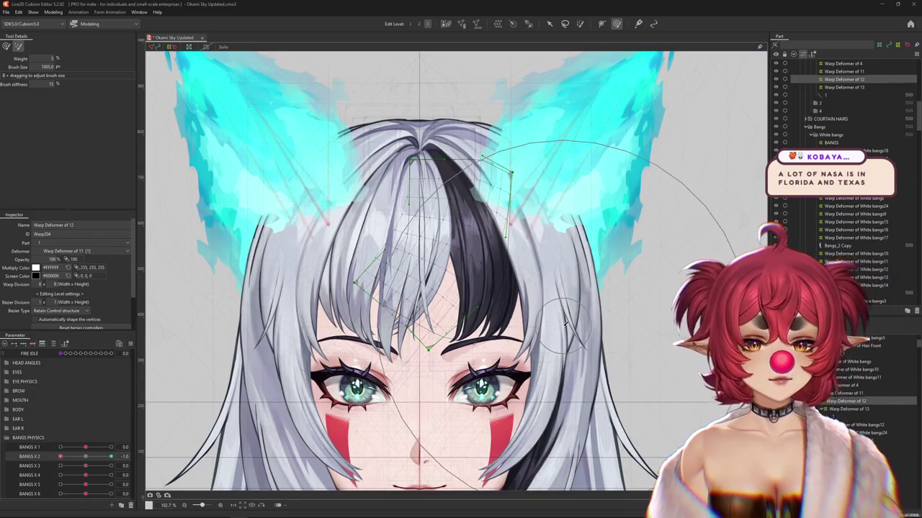
{"action": "key", "text": "ctrl+minus"}
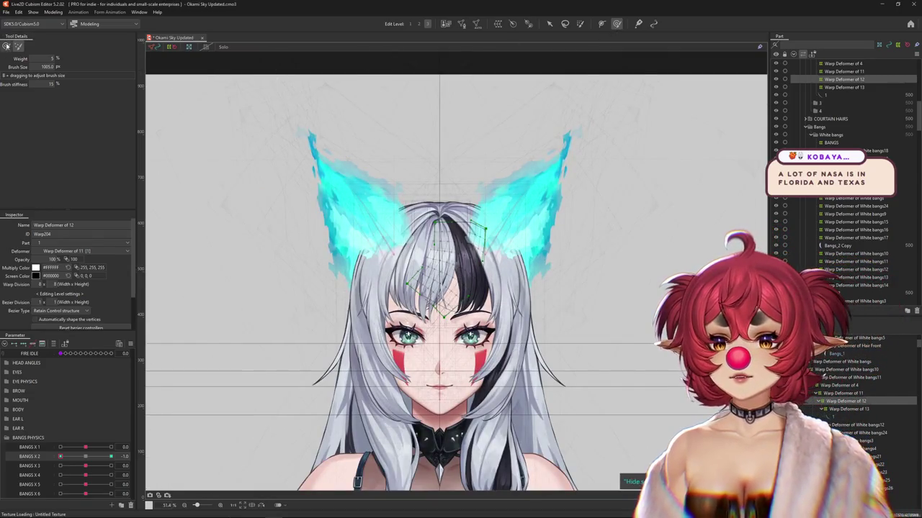
{"action": "key", "text": "ctrl+plus"}
{"action": "left_click_drag", "start_coordinate": [111, 448], "coordinate": [126, 447]}
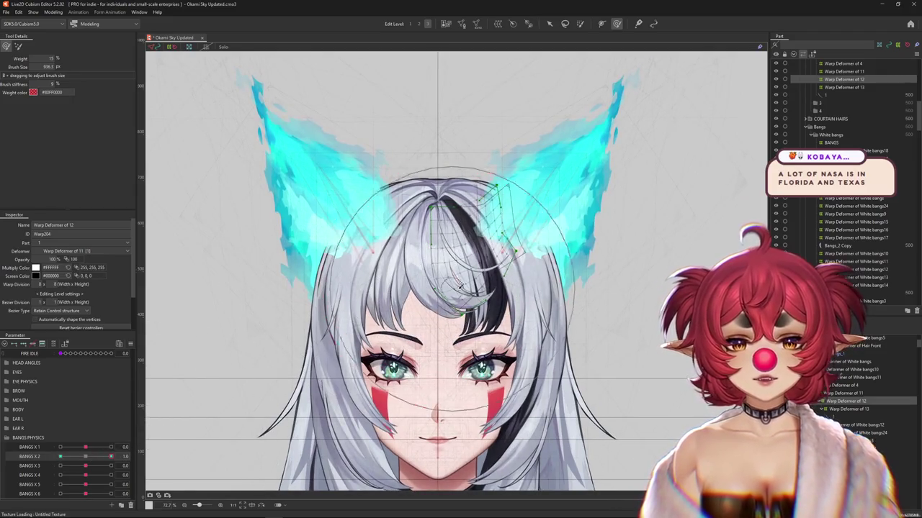
Shrink the deform brush, switch brush mode, and inspect the strand's BANGS X 2 = -1.0 pose
{"action": "scroll", "coordinate": [516, 315], "scroll_direction": "up", "scroll_amount": 2}
{"action": "scroll", "coordinate": [517, 315], "scroll_direction": "up", "scroll_amount": 1}
{"action": "mouse_move", "coordinate": [517, 314]}
{"action": "left_mouse_down"}
{"action": "mouse_move", "coordinate": [550, 269]}
{"action": "mouse_move", "coordinate": [550, 241]}
{"action": "left_mouse_up"}
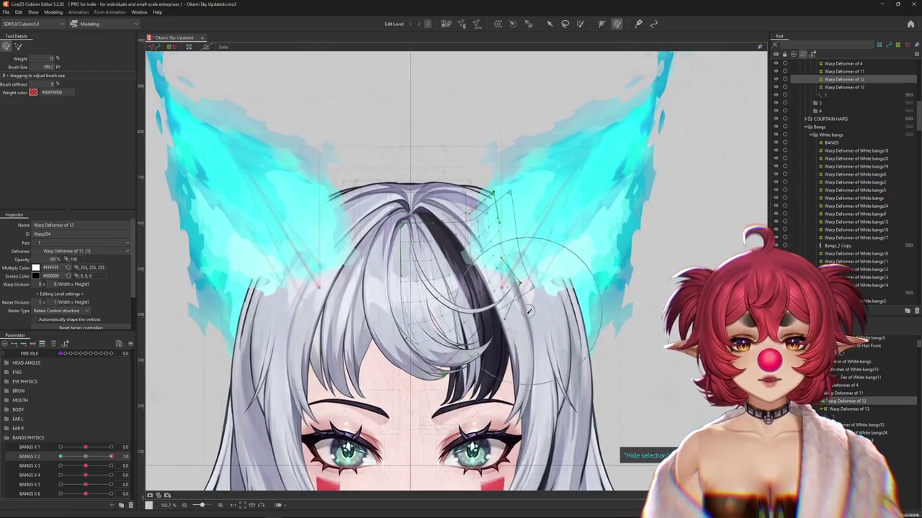
{"action": "left_click_drag", "start_coordinate": [556, 280], "coordinate": [547, 289]}
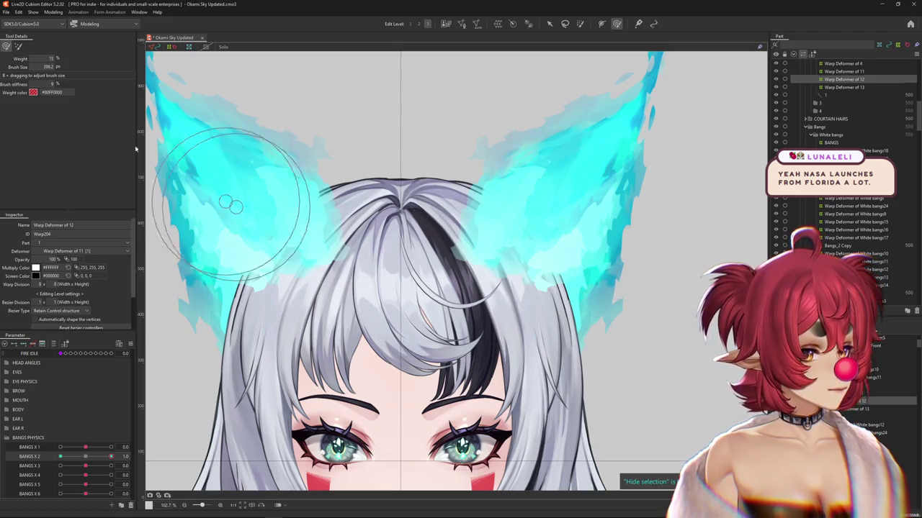
{"action": "left_click", "coordinate": [18, 46]}
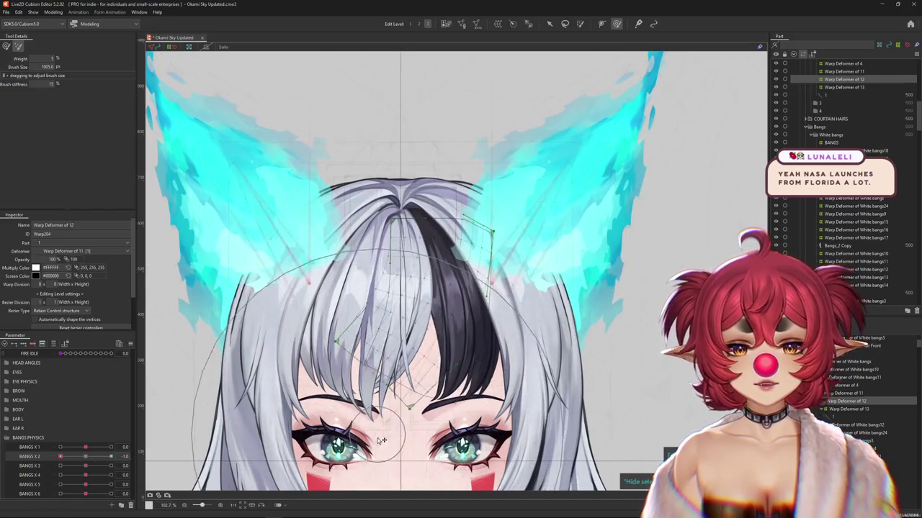
{"action": "left_click_drag", "start_coordinate": [376, 445], "coordinate": [385, 405]}
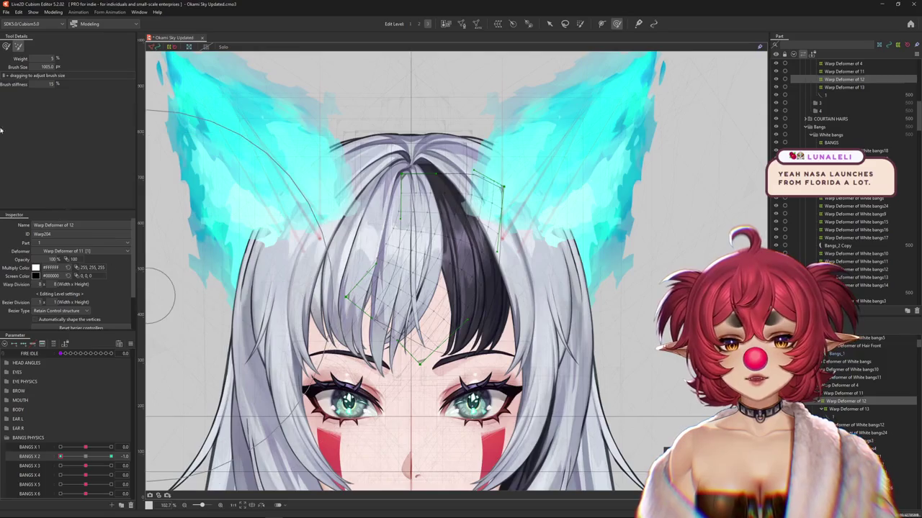
{"action": "mouse_move", "coordinate": [435, 409]}
{"action": "left_mouse_down"}
{"action": "mouse_move", "coordinate": [480, 329]}
{"action": "mouse_move", "coordinate": [442, 186]}
{"action": "left_mouse_up"}
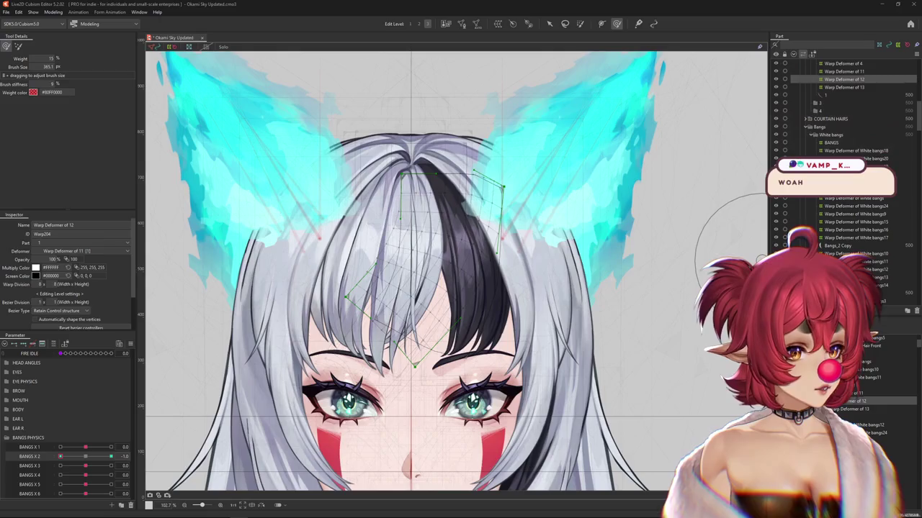
{"action": "scroll", "coordinate": [504, 266], "scroll_direction": "down", "scroll_amount": 3}
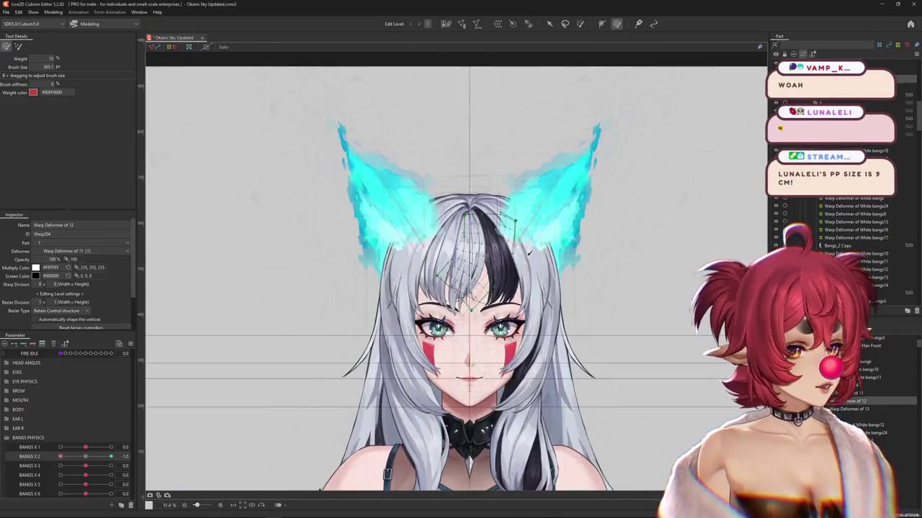
Set BANGS X 2 to 1.0 and sculpt the strand-12 swept-right pose with an enlarged deform brush
{"action": "left_click_drag", "start_coordinate": [60, 456], "coordinate": [139, 451]}
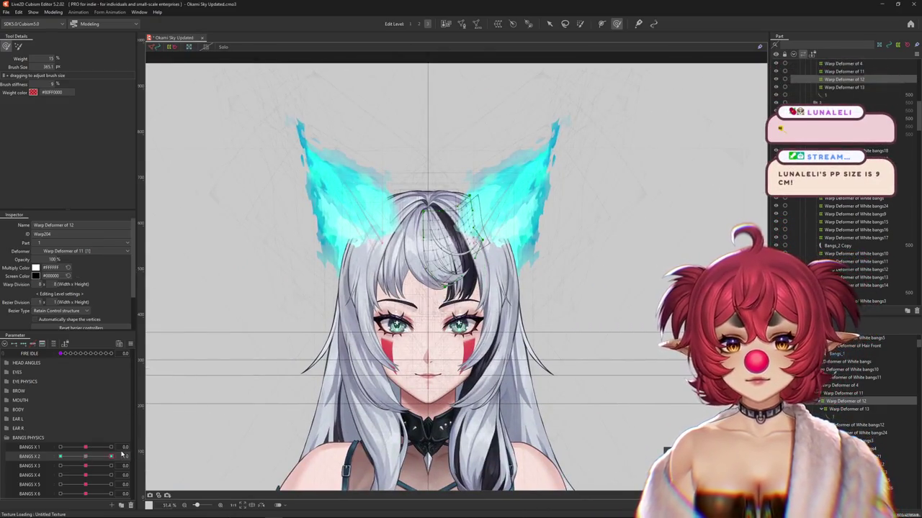
{"action": "scroll", "coordinate": [293, 354], "scroll_direction": "up", "scroll_amount": 1}
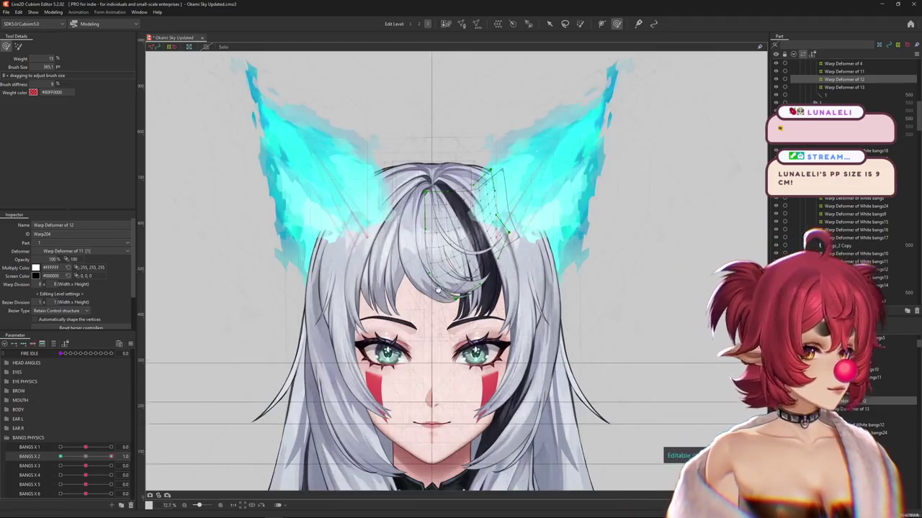
{"action": "scroll", "coordinate": [305, 390], "scroll_direction": "up", "scroll_amount": 1}
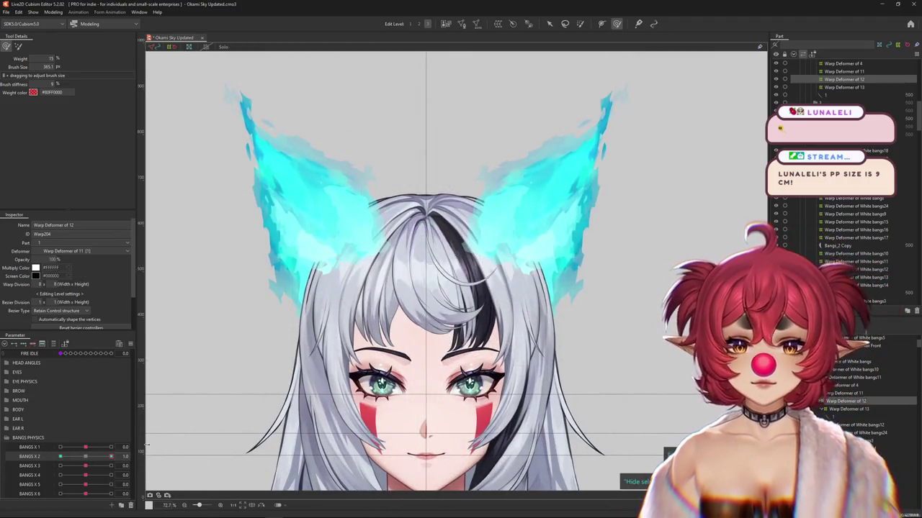
{"action": "scroll", "coordinate": [512, 265], "scroll_direction": "up", "scroll_amount": 4}
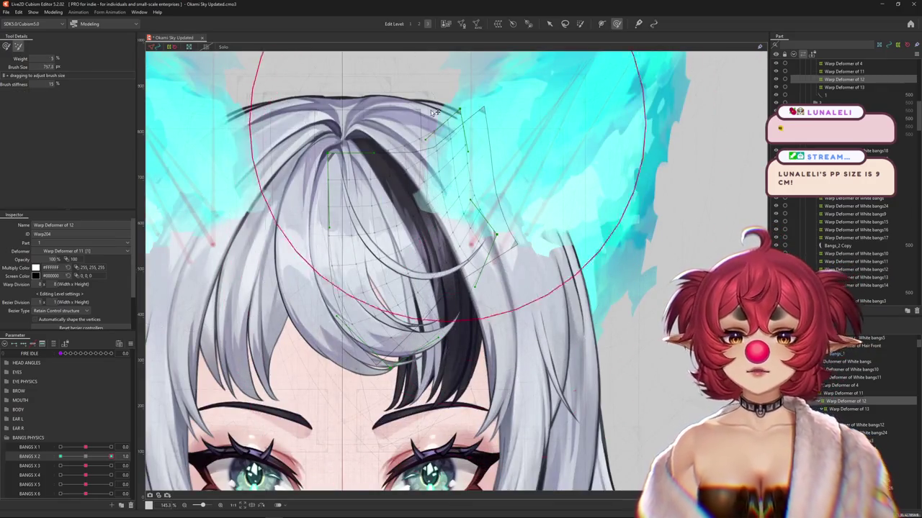
{"action": "left_click_drag", "start_coordinate": [475, 285], "coordinate": [641, 284]}
{"action": "scroll", "coordinate": [475, 284], "scroll_direction": "down", "scroll_amount": 1}
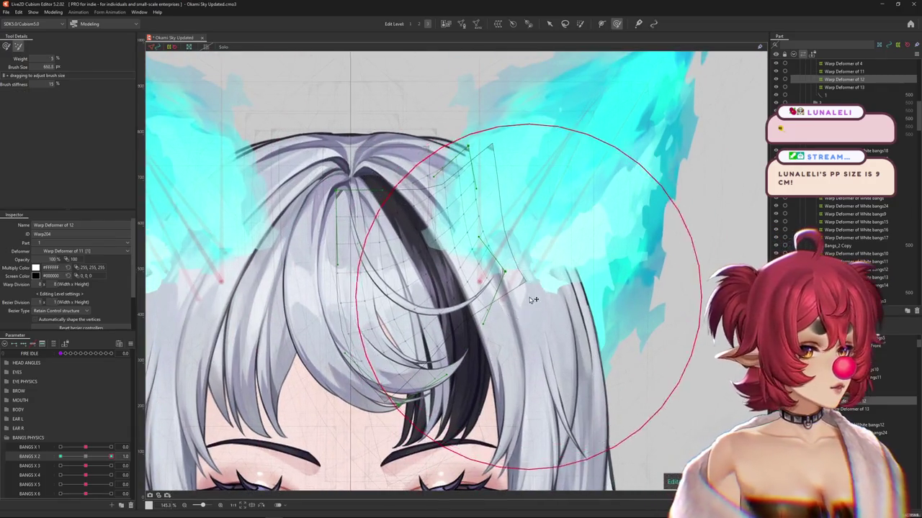
{"action": "scroll", "coordinate": [526, 289], "scroll_direction": "down", "scroll_amount": 1}
{"action": "scroll", "coordinate": [489, 274], "scroll_direction": "up", "scroll_amount": 1}
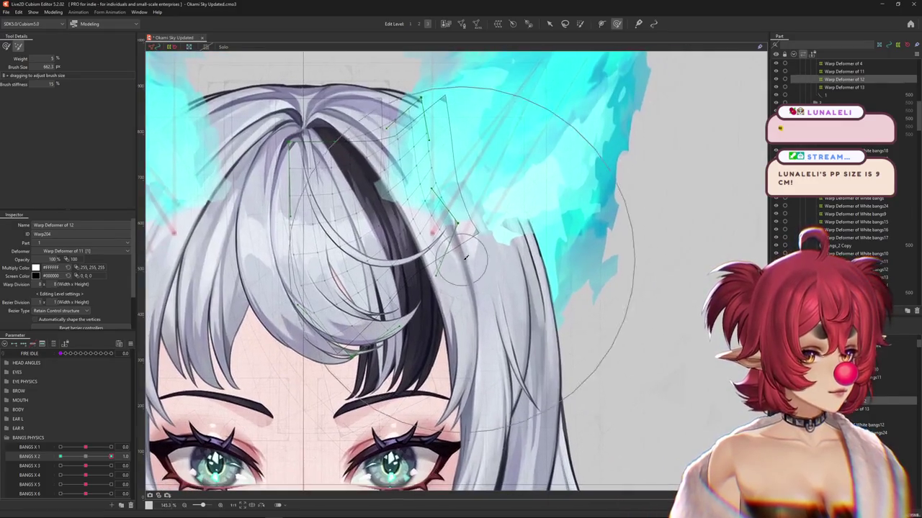
{"action": "left_click", "coordinate": [86, 456]}
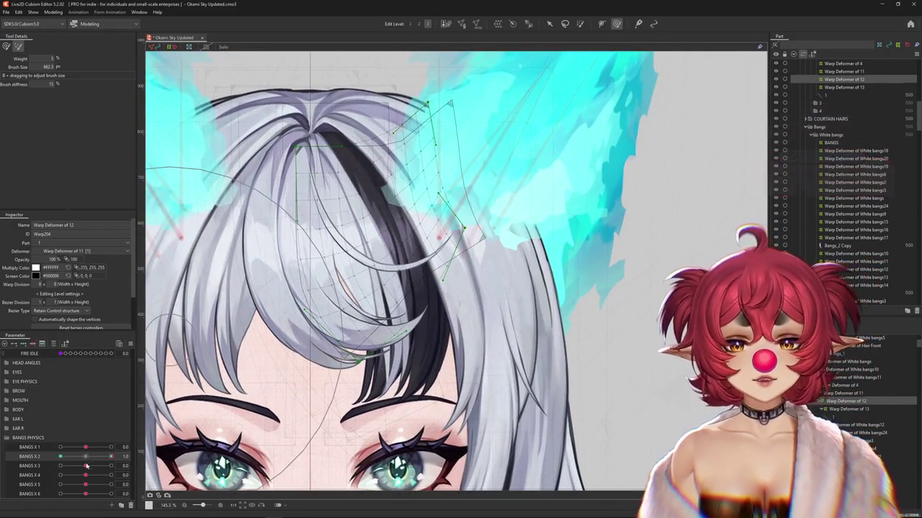
{"action": "left_click_drag", "start_coordinate": [87, 456], "coordinate": [111, 457]}
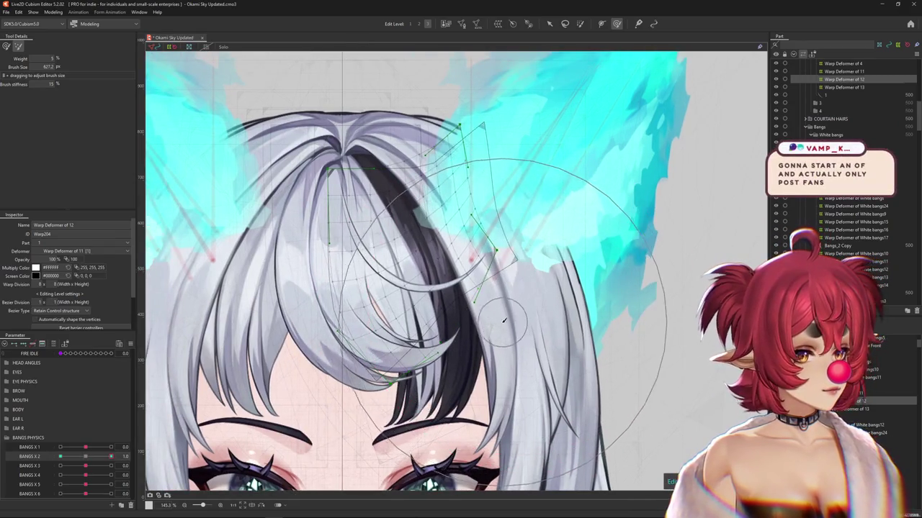
{"action": "left_click_drag", "start_coordinate": [533, 300], "coordinate": [506, 317]}
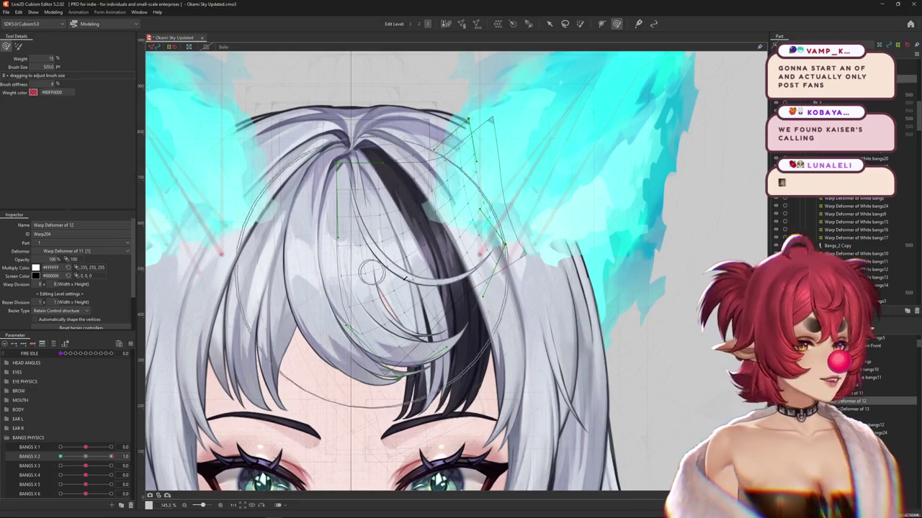
Hide the deformer grid and flip BANGS X 2 to -1.0 to compare the two poses
{"action": "key", "text": "ctrl+h"}
{"action": "key", "text": "ctrl+h"}
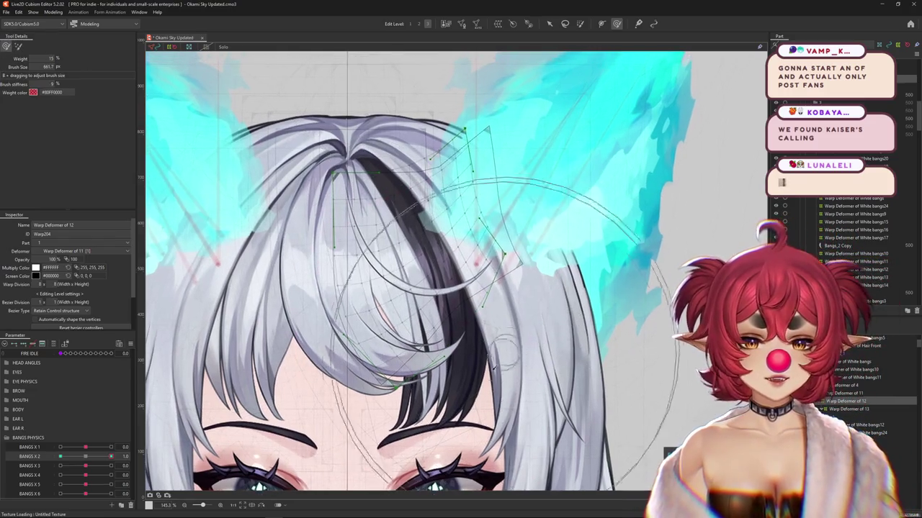
{"action": "left_click_drag", "start_coordinate": [588, 250], "coordinate": [565, 267]}
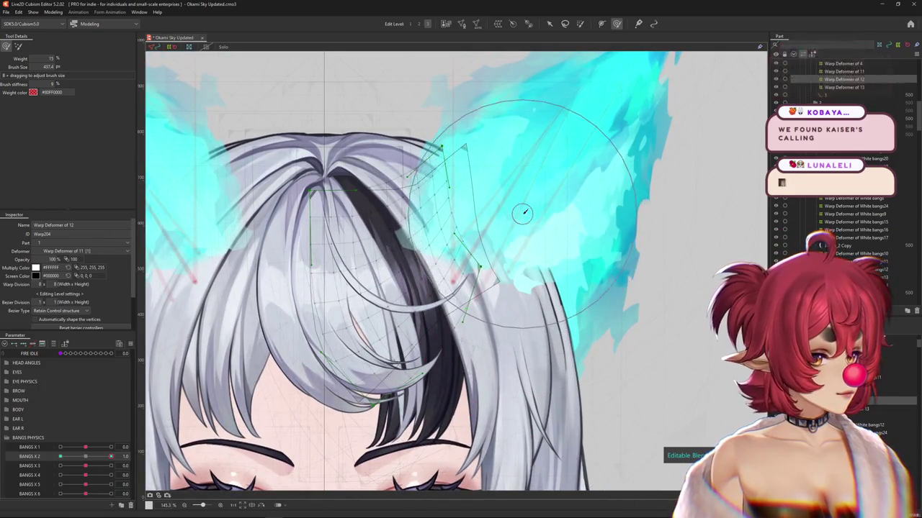
{"action": "scroll", "coordinate": [530, 214], "scroll_direction": "down", "scroll_amount": 3}
{"action": "mouse_move", "coordinate": [111, 456]}
{"action": "left_mouse_down"}
{"action": "mouse_move", "coordinate": [48, 461]}
{"action": "mouse_move", "coordinate": [80, 446]}
{"action": "left_mouse_up"}
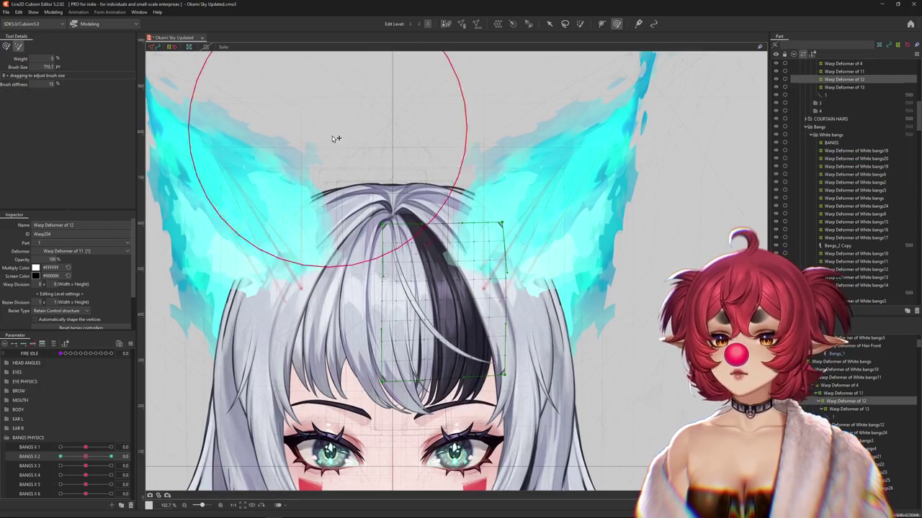
{"action": "left_click", "coordinate": [581, 24]}
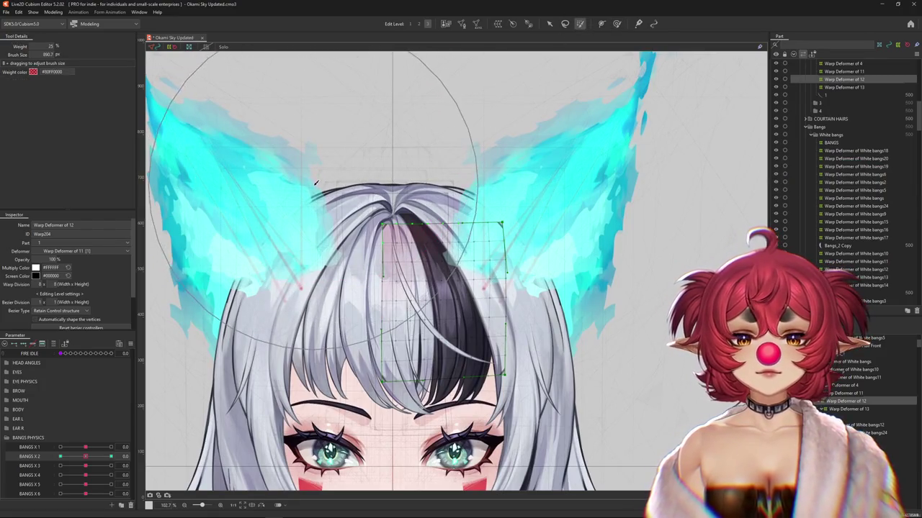
Paint weight onto the top of the bangs deformer and test it at BANGS X 2 = -1.0
{"action": "left_click_drag", "start_coordinate": [461, 115], "coordinate": [355, 166]}
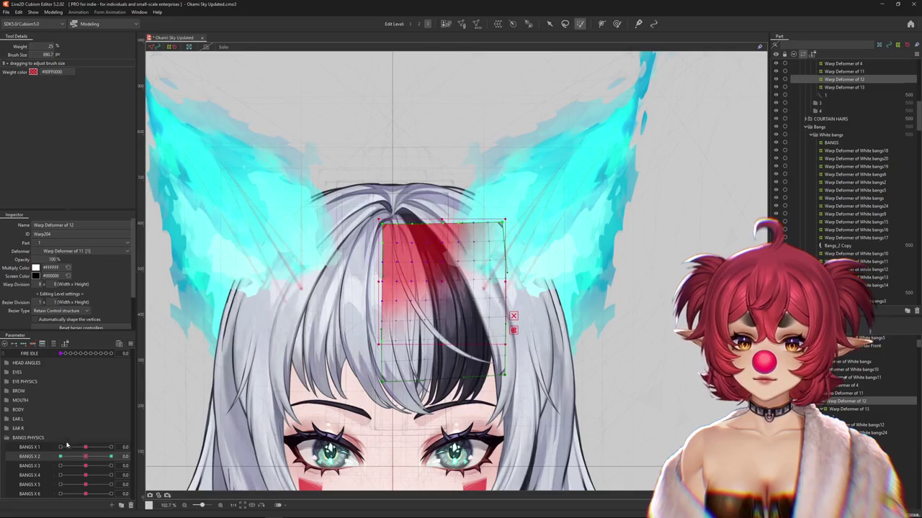
{"action": "left_click_drag", "start_coordinate": [86, 457], "coordinate": [2, 461]}
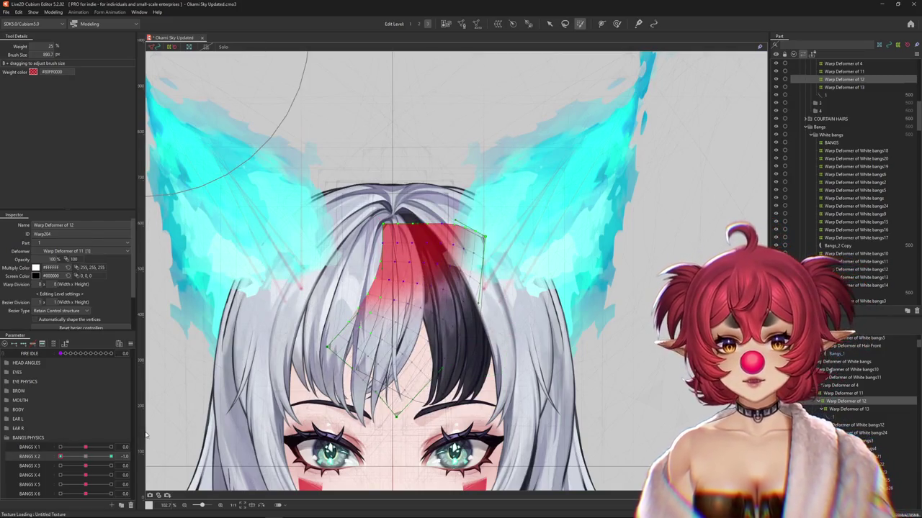
{"action": "key", "text": "h"}
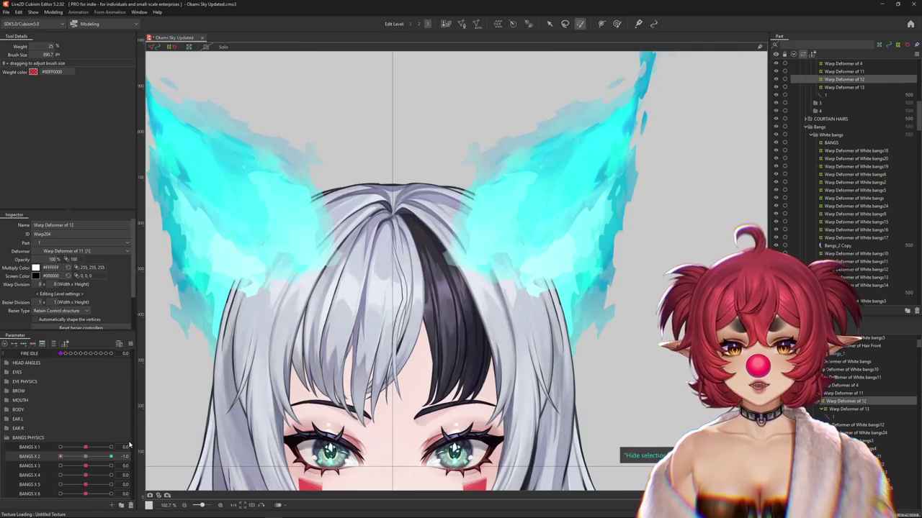
Scrub the BANGS X sliders to preview the bangs motion, then select the Bangs_1 black bangs mesh
{"action": "scroll", "coordinate": [175, 457], "scroll_direction": "down", "scroll_amount": 5}
{"action": "mouse_move", "coordinate": [54, 458]}
{"action": "left_mouse_down"}
{"action": "mouse_move", "coordinate": [91, 469]}
{"action": "mouse_move", "coordinate": [113, 467]}
{"action": "mouse_move", "coordinate": [60, 466]}
{"action": "mouse_move", "coordinate": [115, 459]}
{"action": "left_mouse_up"}
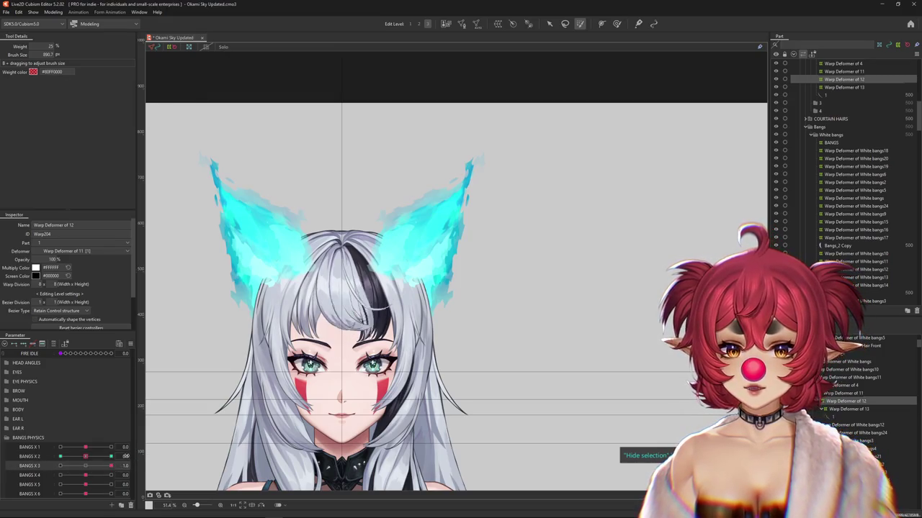
{"action": "scroll", "coordinate": [381, 330], "scroll_direction": "up", "scroll_amount": 5}
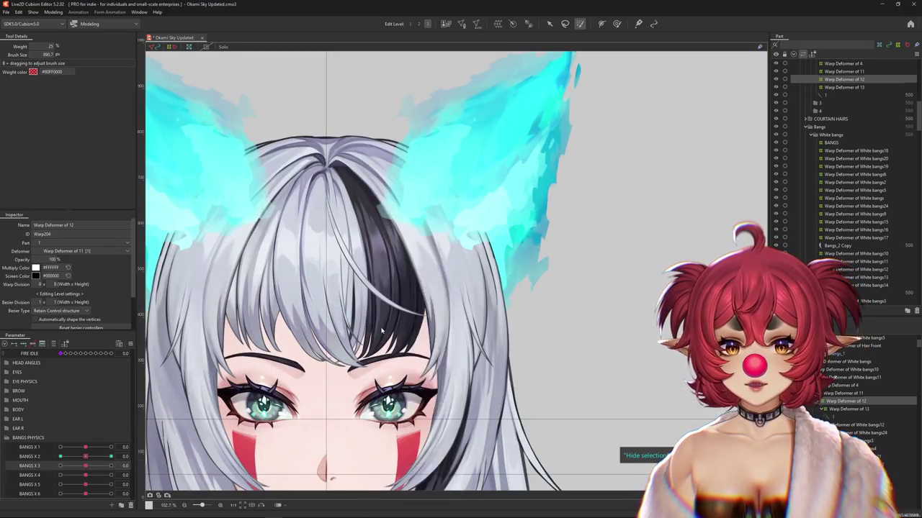
{"action": "right_click", "coordinate": [382, 330]}
{"action": "left_click", "coordinate": [416, 351]}
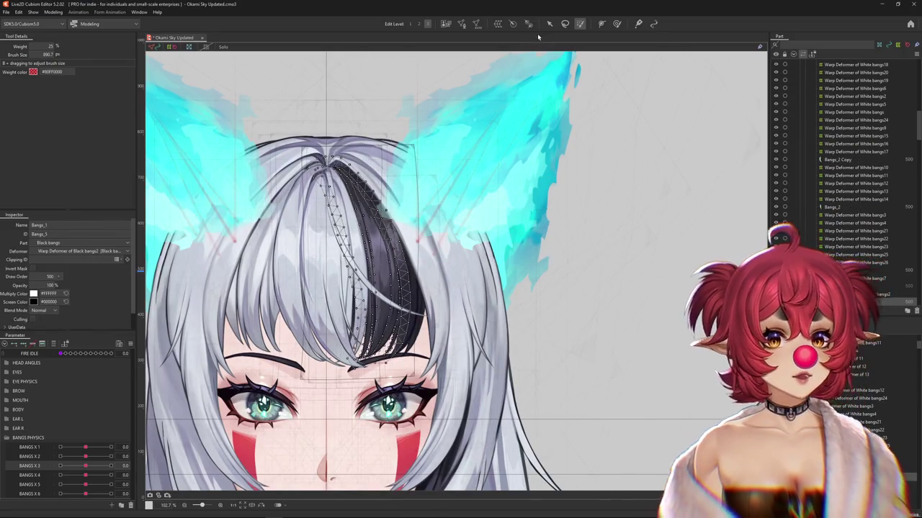
Create a warp deformer on the black bangs and set BANGS X 2 to 1.0
{"action": "left_click", "coordinate": [498, 24]}
{"action": "left_click", "coordinate": [440, 264]}
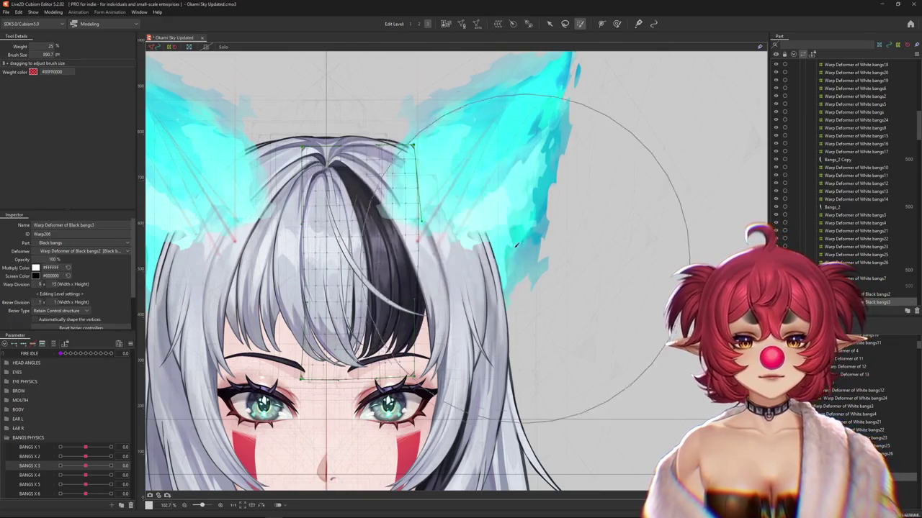
{"action": "left_click_drag", "start_coordinate": [86, 457], "coordinate": [105, 456]}
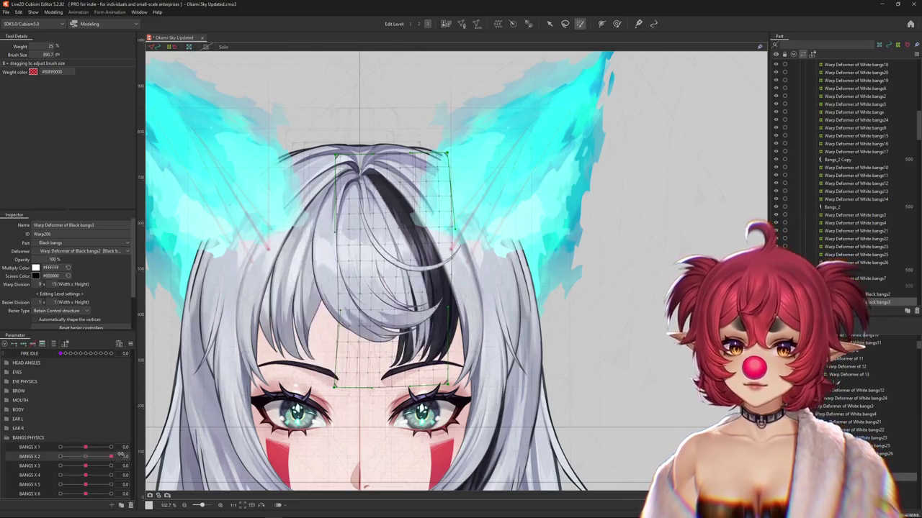
{"action": "mouse_move", "coordinate": [86, 447]}
{"action": "left_mouse_down"}
{"action": "mouse_move", "coordinate": [99, 447]}
{"action": "mouse_move", "coordinate": [86, 455]}
{"action": "left_mouse_up"}
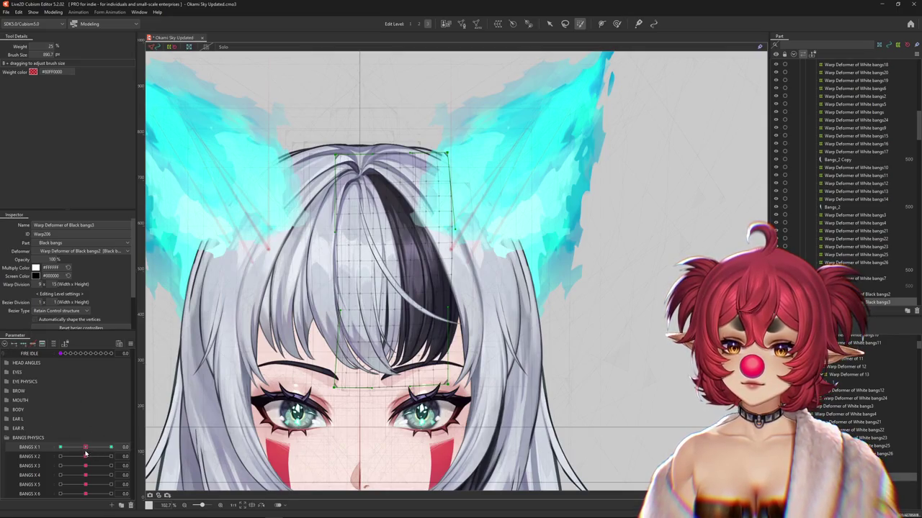
{"action": "left_click", "coordinate": [85, 457]}
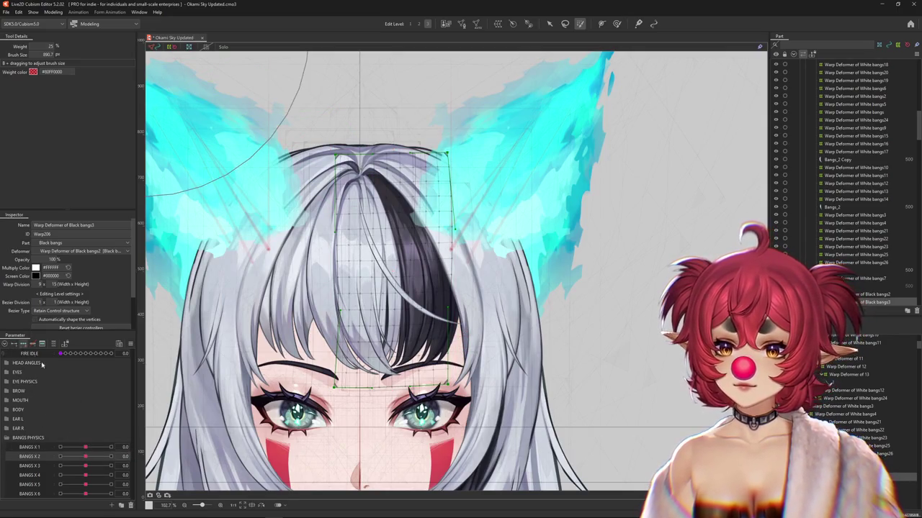
{"action": "left_click", "coordinate": [111, 456]}
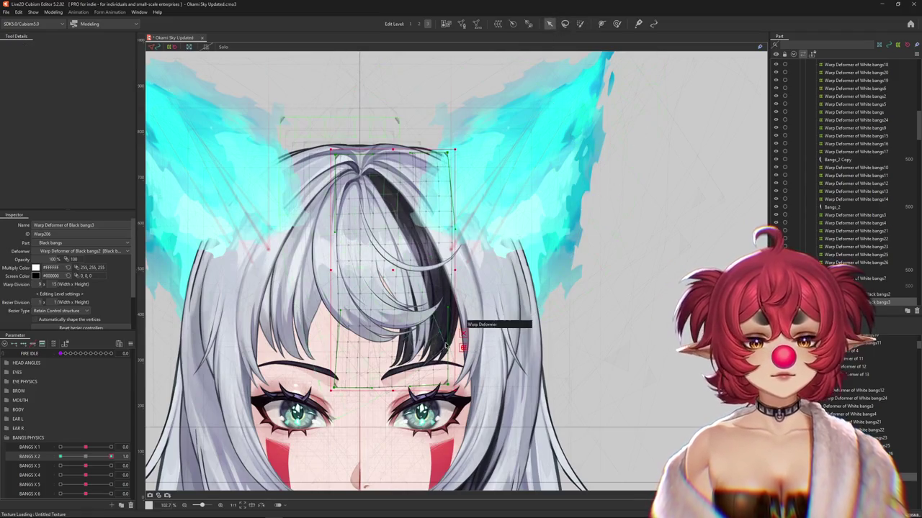
Bend the black bangs along a temporary path from the root for the 1.0 pose
{"action": "left_click", "coordinate": [549, 24]}
{"action": "left_click", "coordinate": [72, 46]}
{"action": "left_click", "coordinate": [60, 97]}
{"action": "left_click", "coordinate": [340, 120]}
{"action": "left_click", "coordinate": [368, 159]}
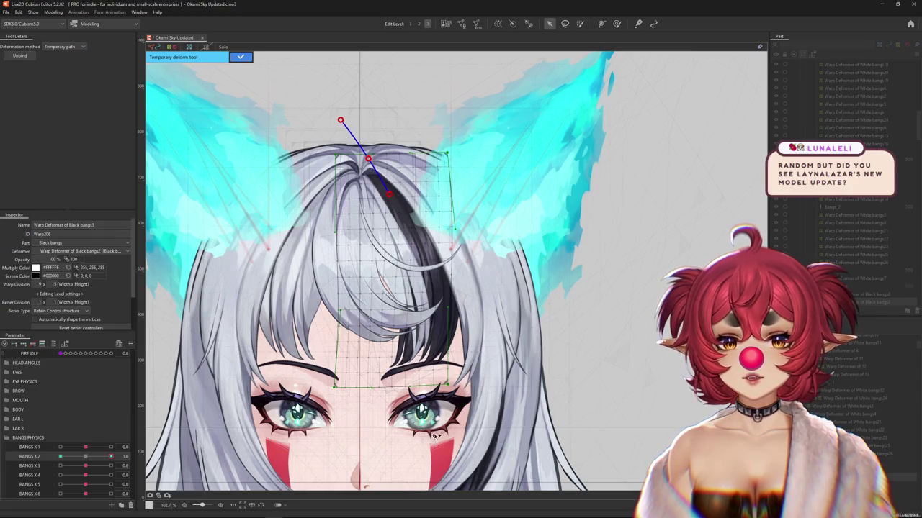
{"action": "left_click_drag", "start_coordinate": [432, 441], "coordinate": [497, 418]}
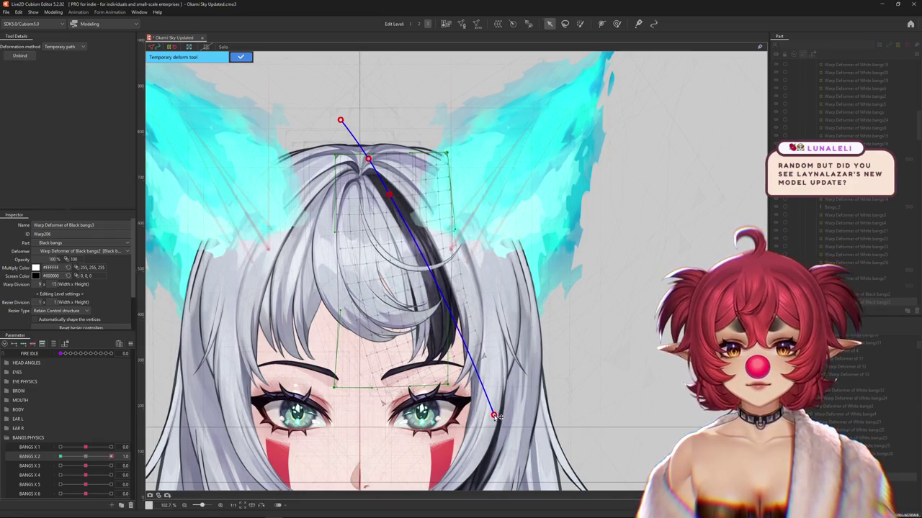
{"action": "left_click", "coordinate": [241, 57]}
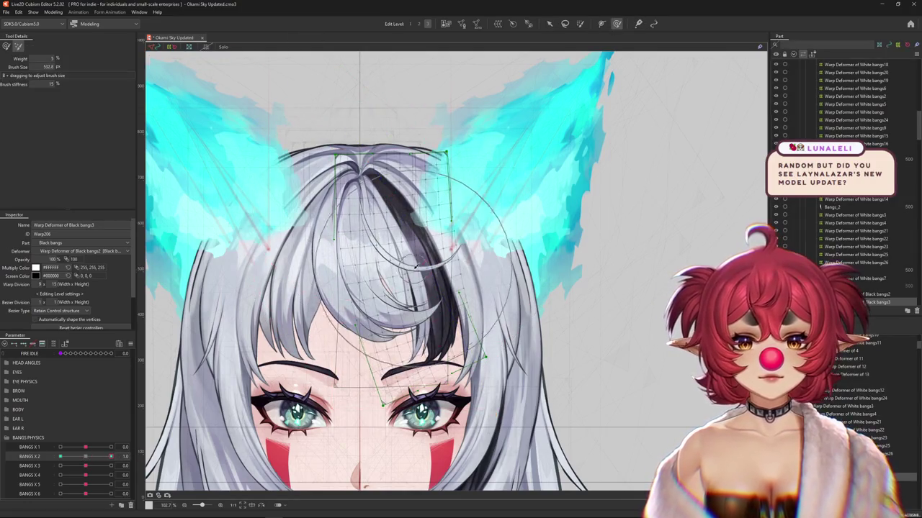
{"action": "left_click_drag", "start_coordinate": [28, 63], "coordinate": [385, 219]}
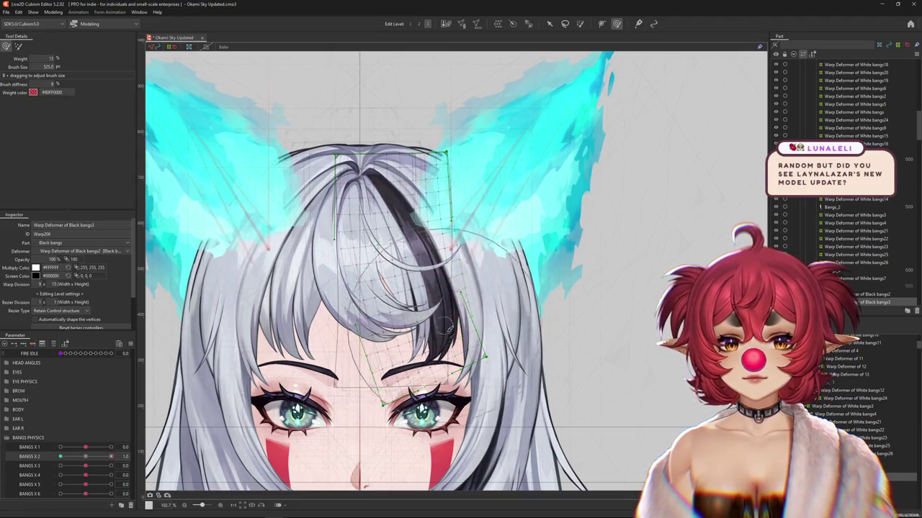
Set BANGS X 2 to -1.0 and path-bend the black strand down toward the left cheek
{"action": "left_click_drag", "start_coordinate": [111, 457], "coordinate": [79, 461]}
{"action": "key", "text": "v"}
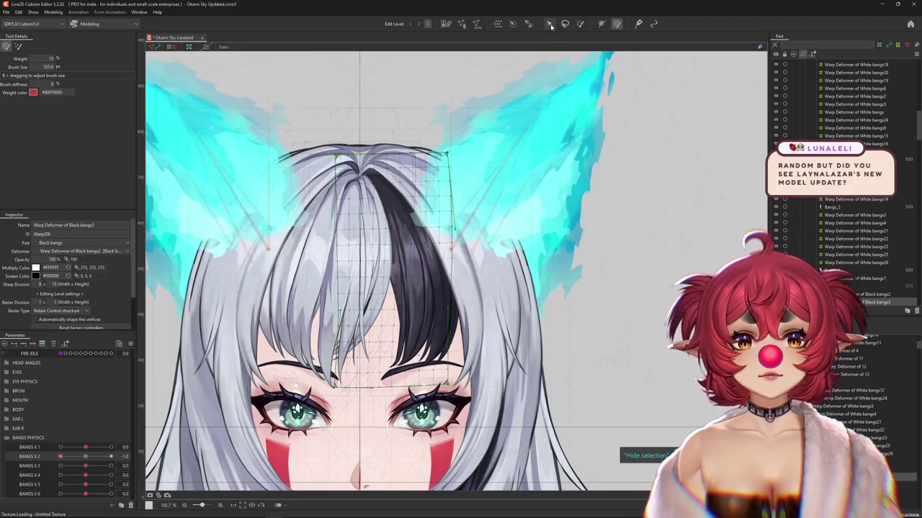
{"action": "left_click", "coordinate": [463, 351]}
{"action": "left_click", "coordinate": [63, 46]}
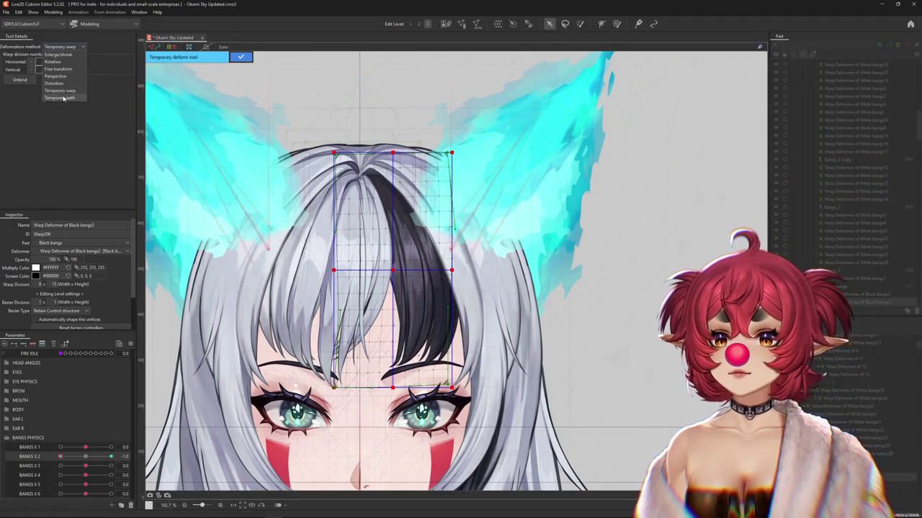
{"action": "left_click", "coordinate": [63, 58]}
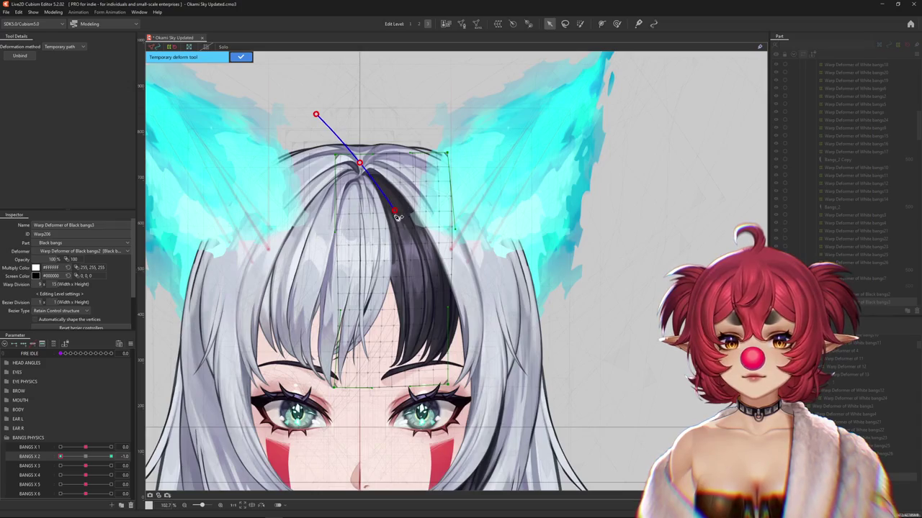
{"action": "left_click", "coordinate": [329, 458]}
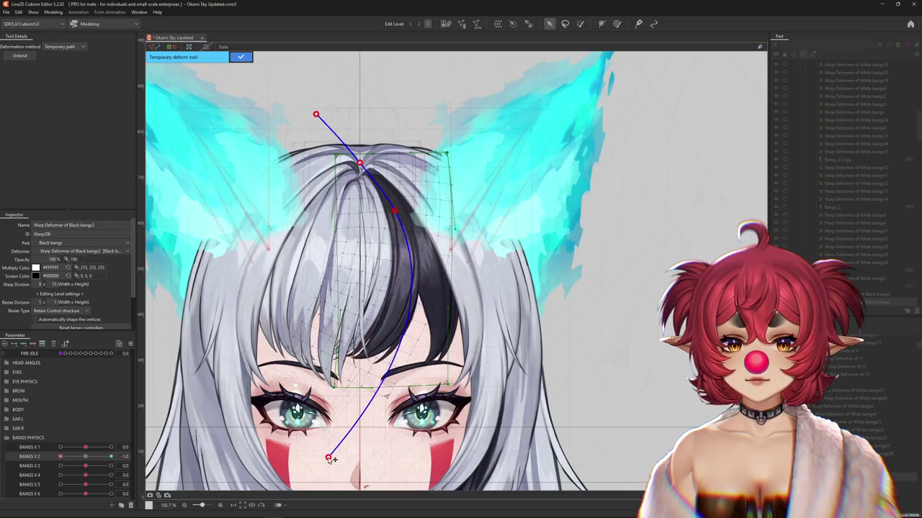
{"action": "left_click", "coordinate": [640, 497]}
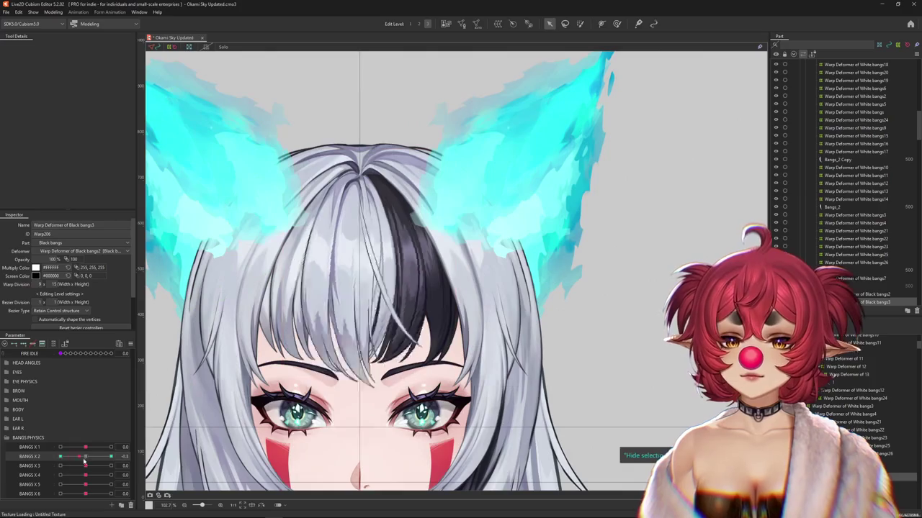
{"action": "left_click", "coordinate": [616, 23]}
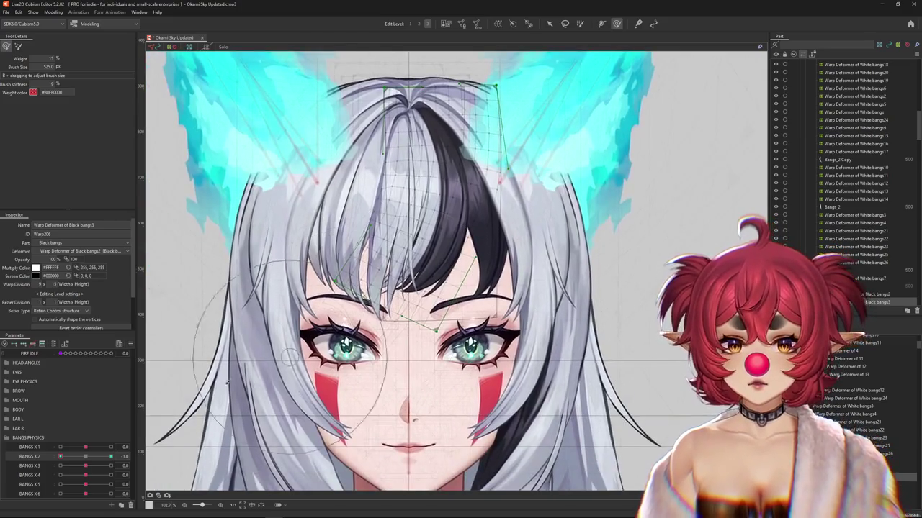
Resize the Deform Brush and smooth the black strand's curve at BANGS X 2 = -1.0
{"action": "mouse_move", "coordinate": [425, 324]}
{"action": "left_mouse_down"}
{"action": "mouse_move", "coordinate": [384, 368]}
{"action": "mouse_move", "coordinate": [390, 373]}
{"action": "left_mouse_up"}
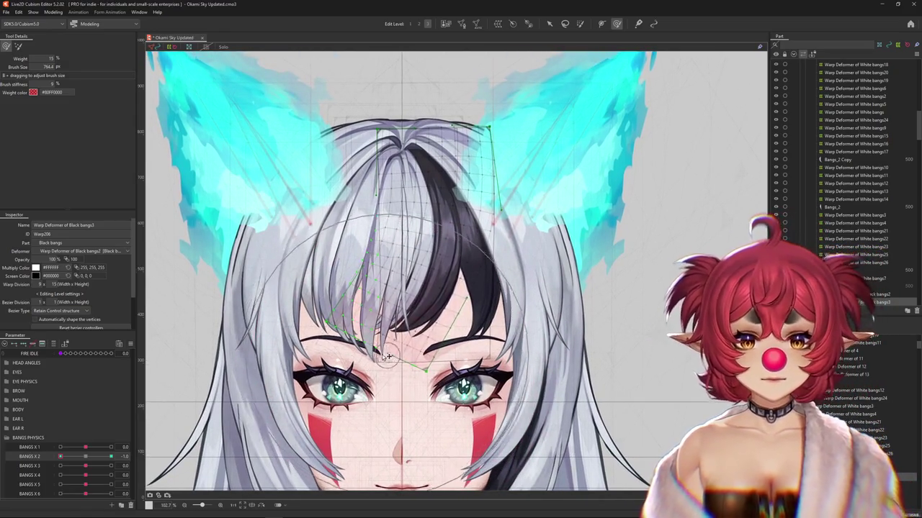
{"action": "mouse_move", "coordinate": [450, 419]}
{"action": "left_mouse_down"}
{"action": "mouse_move", "coordinate": [422, 446]}
{"action": "mouse_move", "coordinate": [437, 420]}
{"action": "left_mouse_up"}
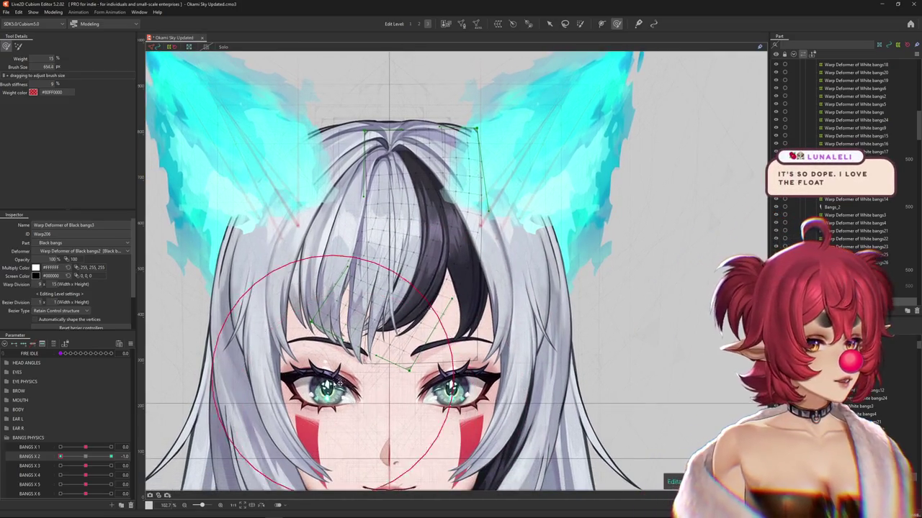
{"action": "left_click_drag", "start_coordinate": [321, 353], "coordinate": [327, 360]}
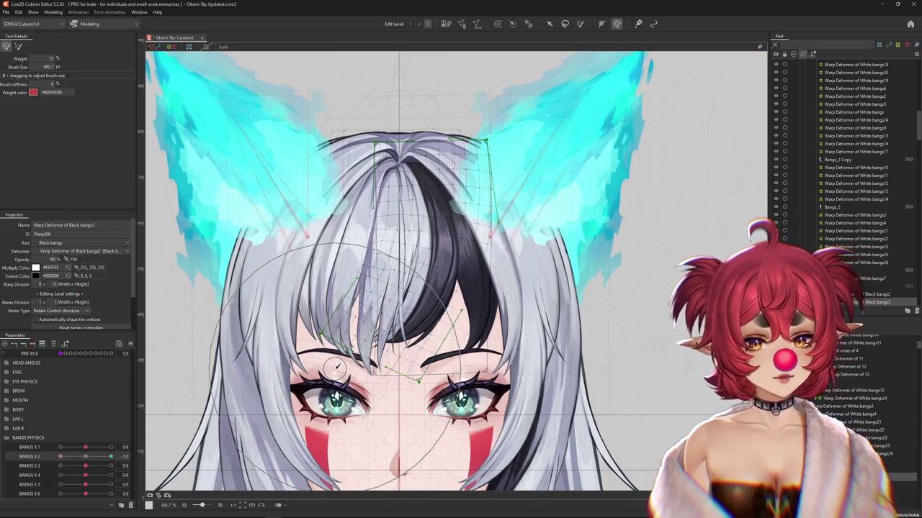
{"action": "left_click_drag", "start_coordinate": [98, 461], "coordinate": [144, 455]}
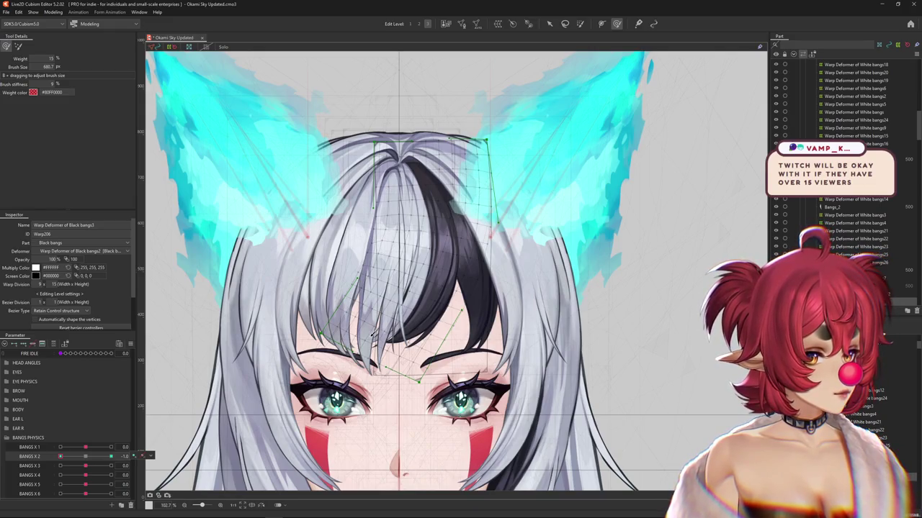
{"action": "left_click_drag", "start_coordinate": [144, 455], "coordinate": [61, 457]}
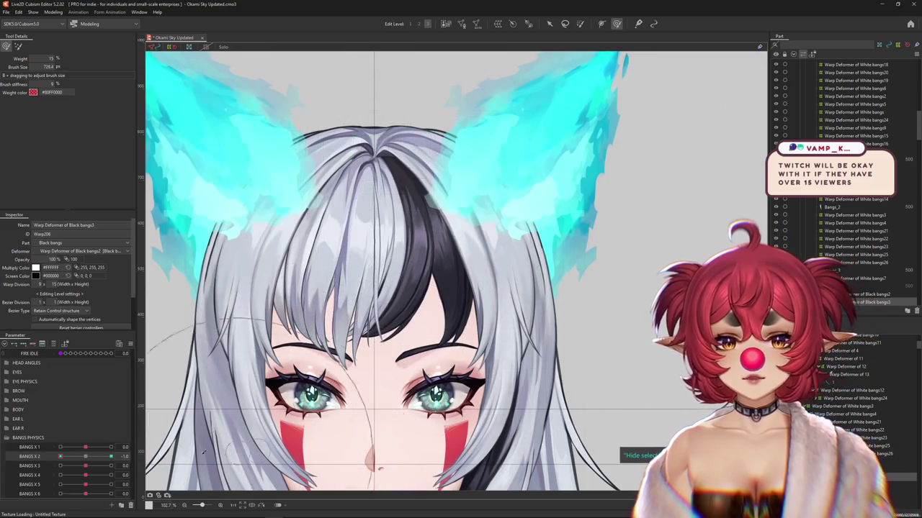
Scrub BANGS X 2 between 1.0 and -1.0 and touch up the black strand with a resized Deform Brush
{"action": "left_click", "coordinate": [40, 457]}
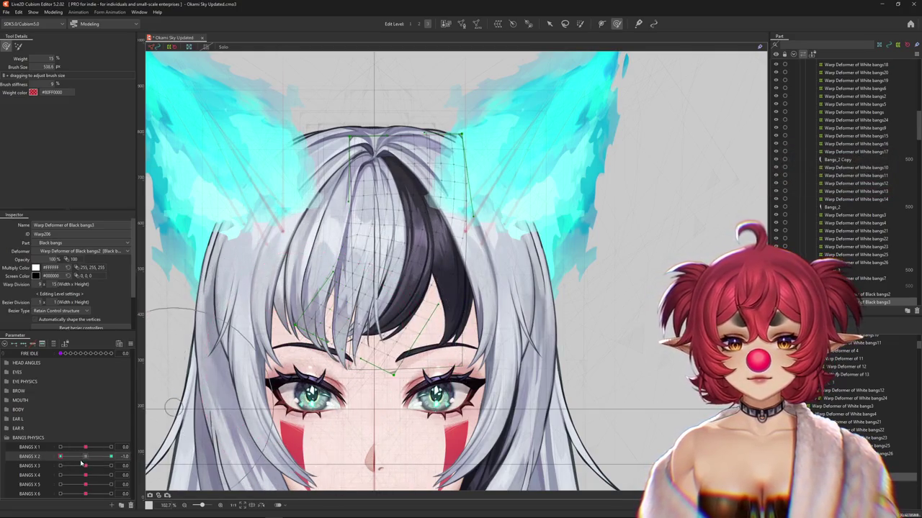
{"action": "left_click_drag", "start_coordinate": [83, 463], "coordinate": [110, 457]}
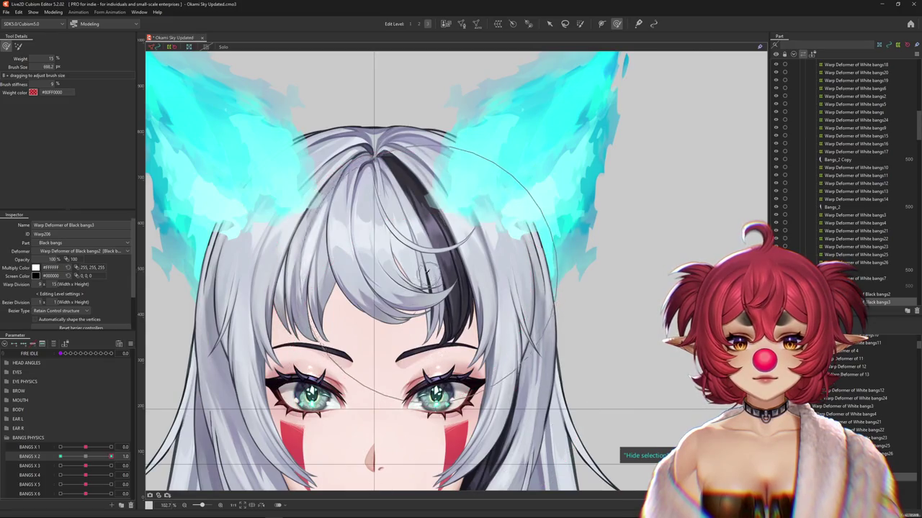
{"action": "left_click_drag", "start_coordinate": [430, 272], "coordinate": [495, 264]}
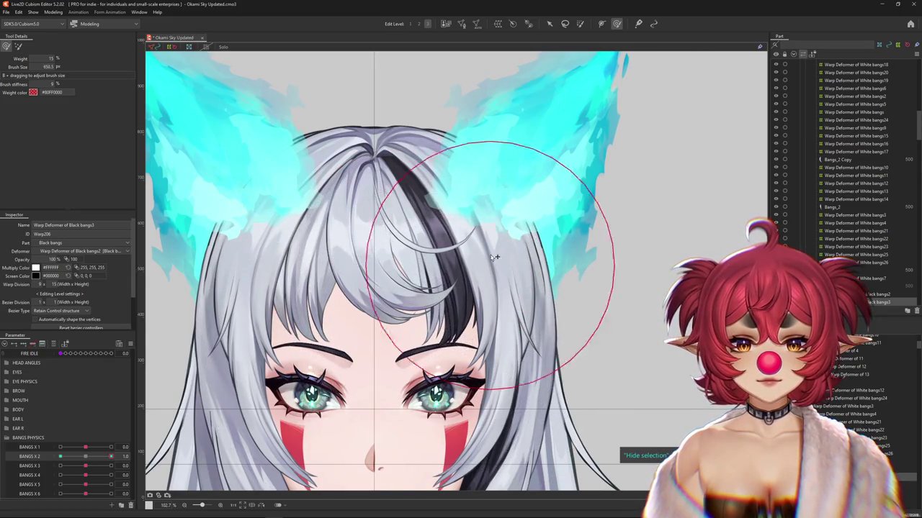
{"action": "left_click_drag", "start_coordinate": [110, 456], "coordinate": [60, 457]}
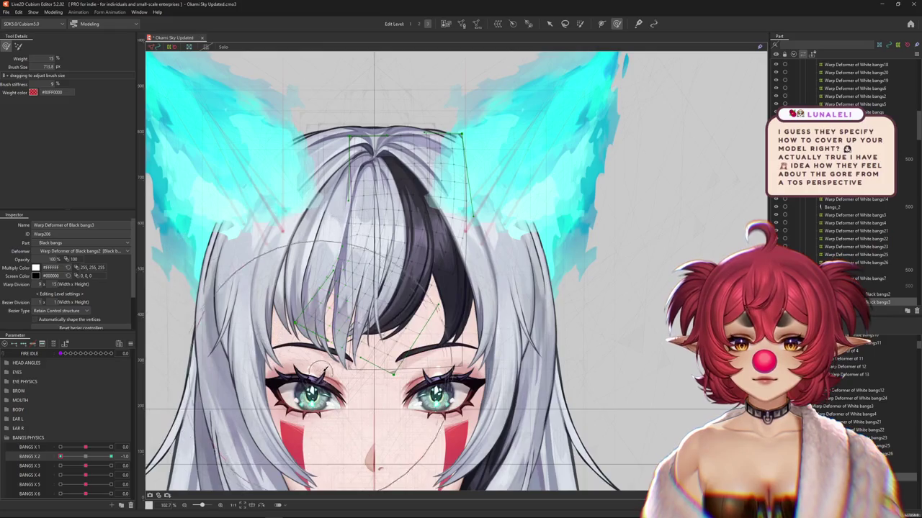
{"action": "left_click_drag", "start_coordinate": [314, 371], "coordinate": [274, 363]}
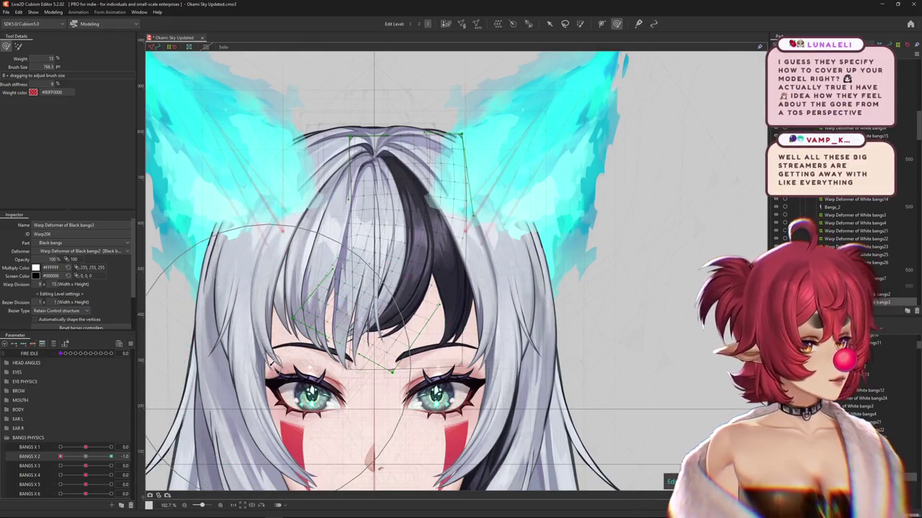
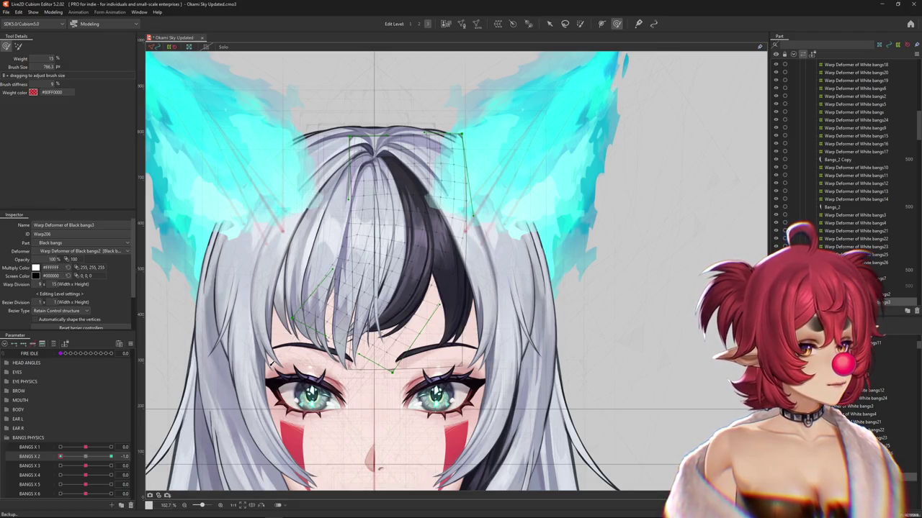
Frame the head and ears, and put BANGS X 2 on its -1.0 key with a resized brush
{"action": "scroll", "coordinate": [339, 281], "scroll_direction": "down", "scroll_amount": 1}
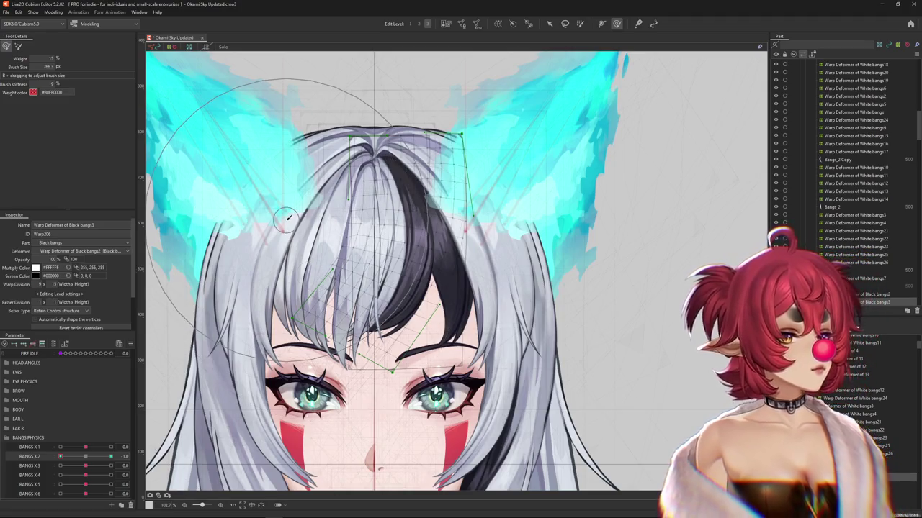
{"action": "scroll", "coordinate": [314, 270], "scroll_direction": "down", "scroll_amount": 1}
{"action": "left_click_drag", "start_coordinate": [315, 270], "coordinate": [332, 241]}
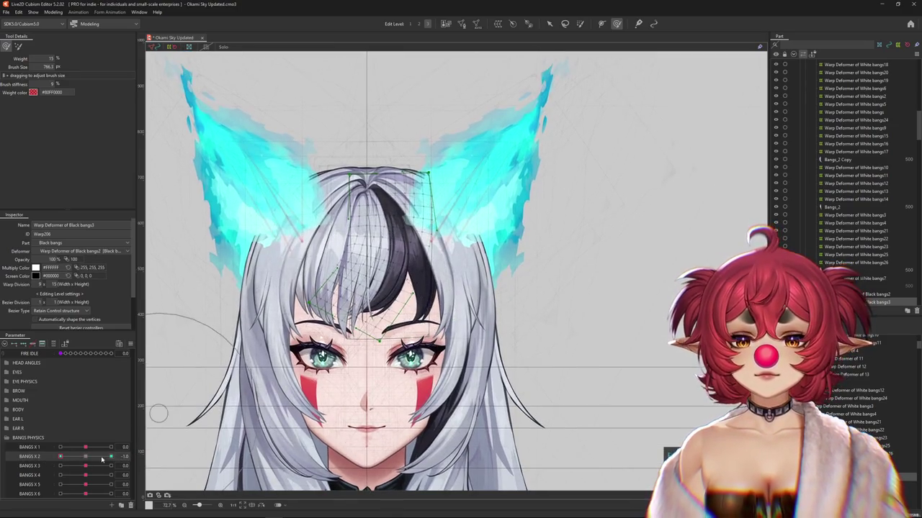
{"action": "left_click", "coordinate": [579, 24]}
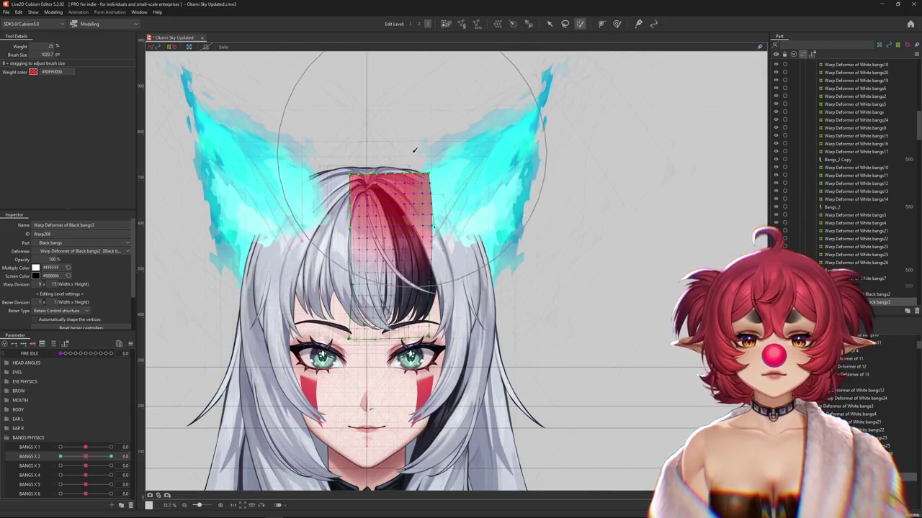
{"action": "left_click_drag", "start_coordinate": [407, 128], "coordinate": [370, 96]}
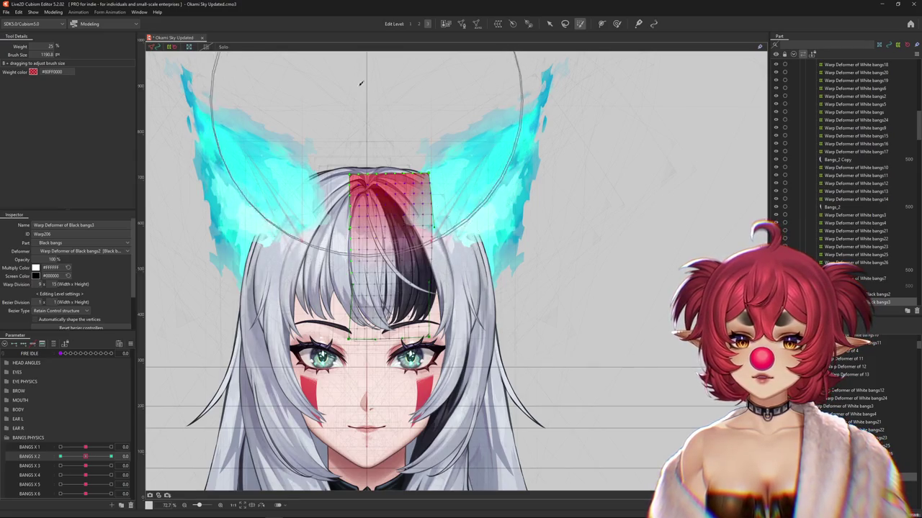
{"action": "left_click", "coordinate": [61, 456]}
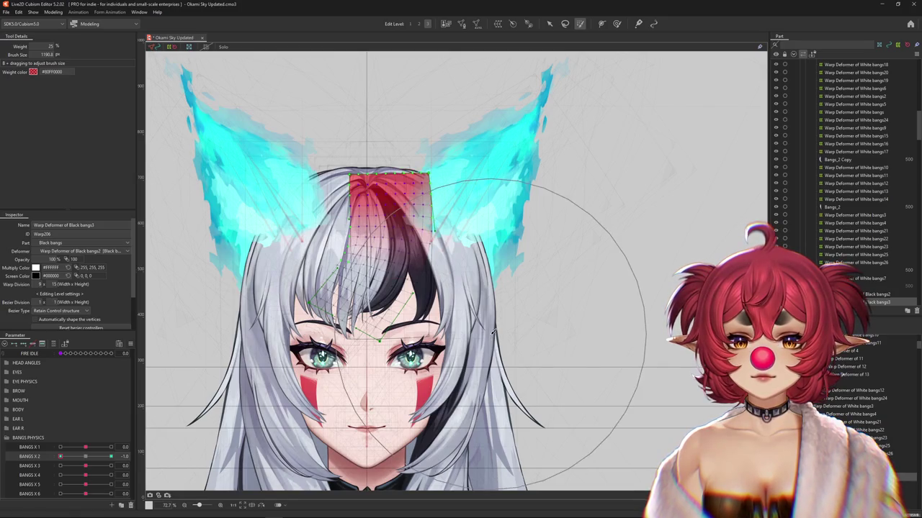
{"action": "key", "text": "ctrl+z"}
{"action": "left_click_drag", "start_coordinate": [473, 164], "coordinate": [581, 68]}
Brush the Black bangs3 warp at BANGS X 2 = -1.0 into a smoother curve
{"action": "left_click", "coordinate": [616, 23]}
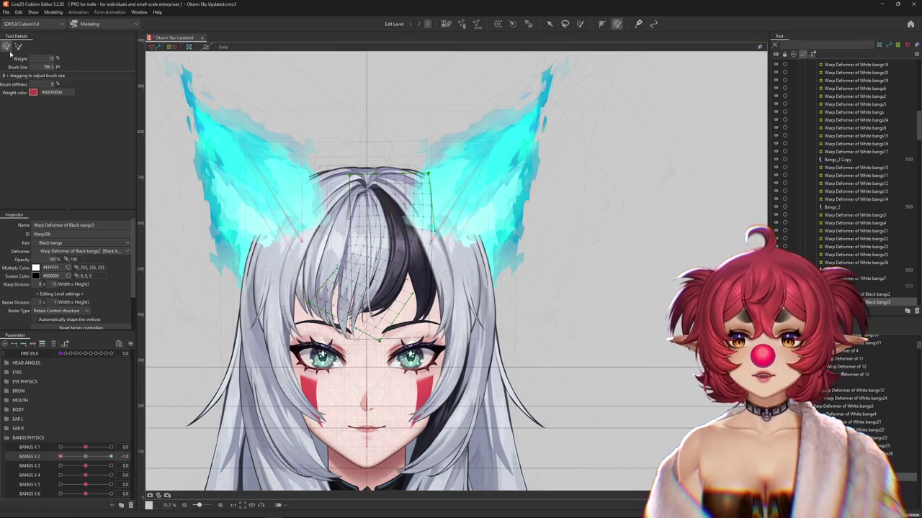
{"action": "left_click_drag", "start_coordinate": [427, 303], "coordinate": [533, 303]}
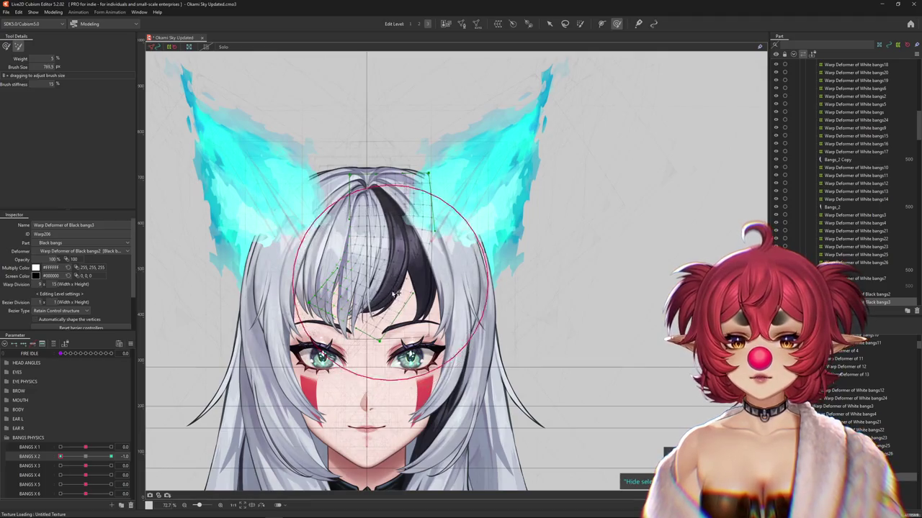
{"action": "left_click_drag", "start_coordinate": [426, 304], "coordinate": [461, 304]}
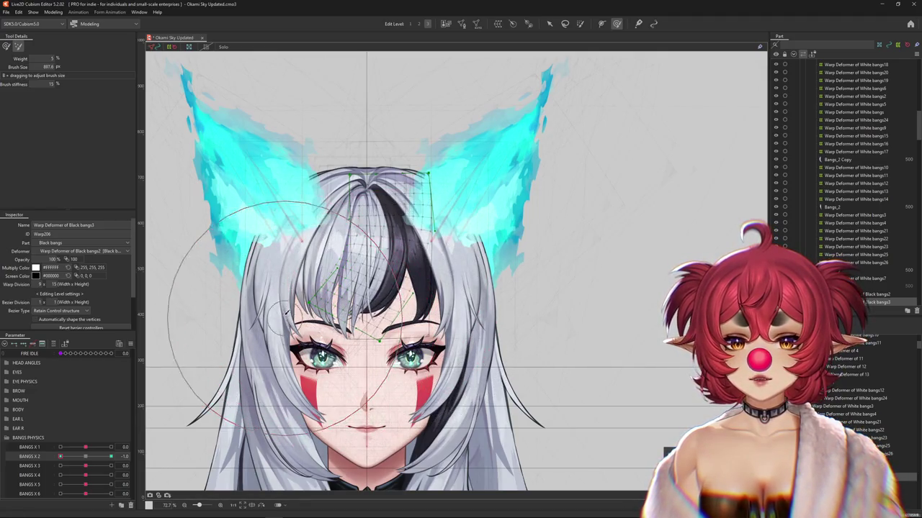
{"action": "left_click_drag", "start_coordinate": [424, 380], "coordinate": [299, 380]}
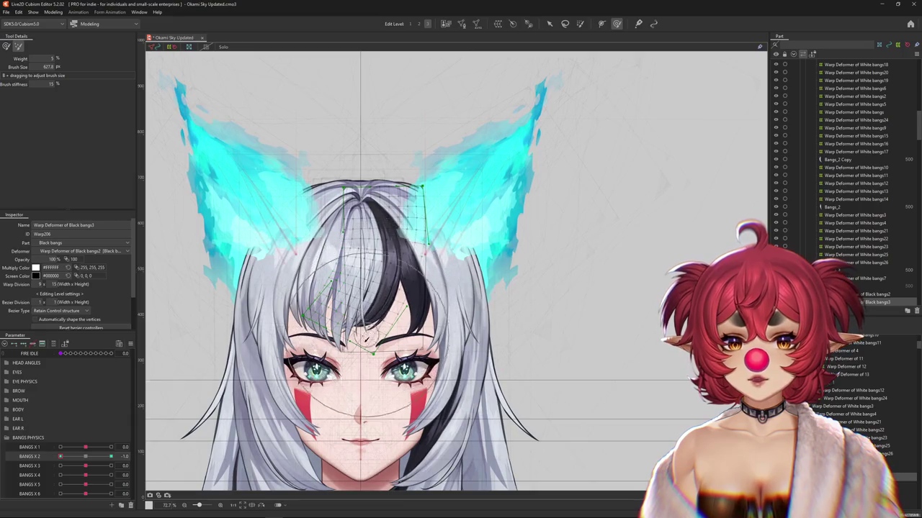
Preview the bangs swinging on BANGS X 2 and BANGS X 1, then set the brush to 15% weight
{"action": "left_click_drag", "start_coordinate": [89, 458], "coordinate": [111, 458]}
{"action": "mouse_move", "coordinate": [504, 309]}
{"action": "left_mouse_down"}
{"action": "mouse_move", "coordinate": [389, 376]}
{"action": "mouse_move", "coordinate": [431, 265]}
{"action": "left_mouse_up"}
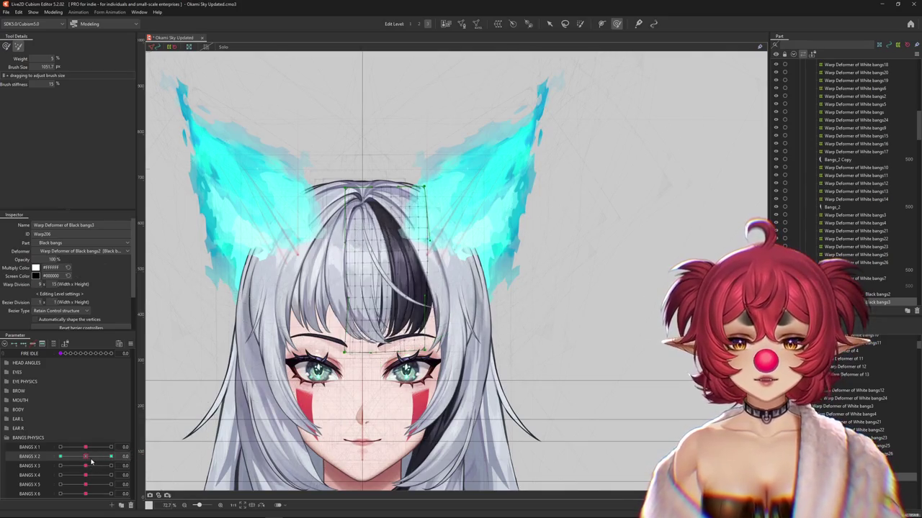
{"action": "left_click_drag", "start_coordinate": [111, 457], "coordinate": [85, 458]}
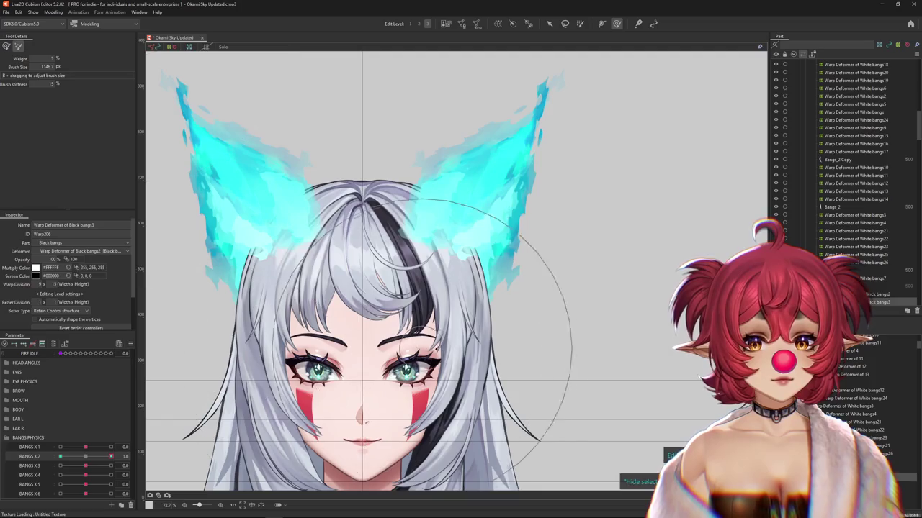
{"action": "mouse_move", "coordinate": [87, 458]}
{"action": "left_mouse_down"}
{"action": "mouse_move", "coordinate": [108, 459]}
{"action": "mouse_move", "coordinate": [86, 456]}
{"action": "left_mouse_up"}
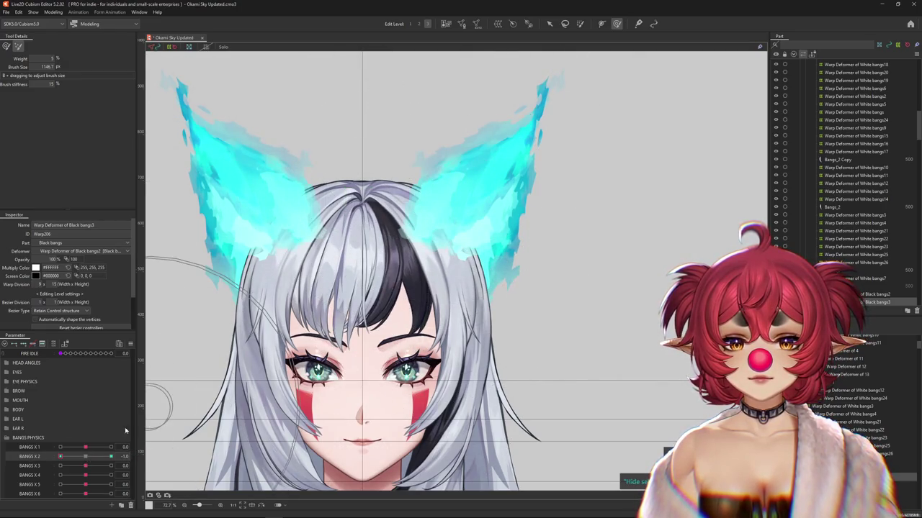
{"action": "left_click_drag", "start_coordinate": [60, 457], "coordinate": [83, 458]}
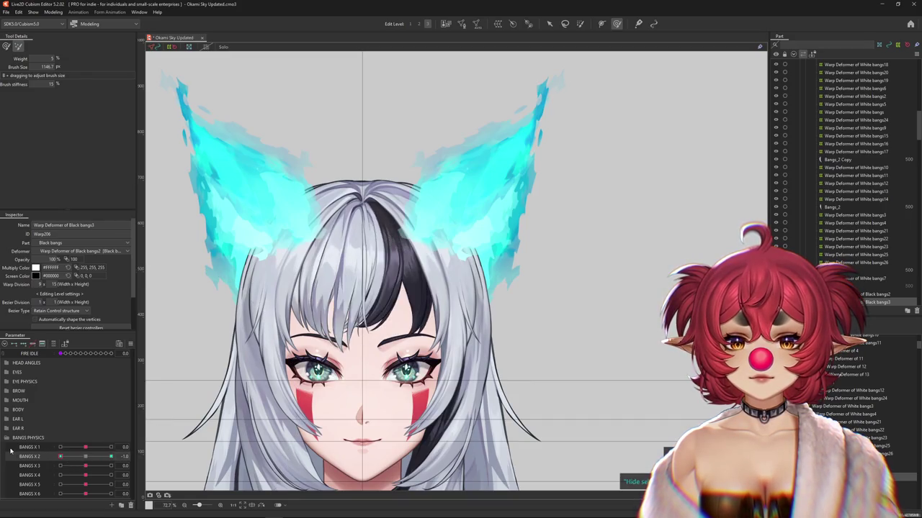
{"action": "mouse_move", "coordinate": [86, 447]}
{"action": "left_mouse_down"}
{"action": "mouse_move", "coordinate": [144, 442]}
{"action": "mouse_move", "coordinate": [87, 458]}
{"action": "mouse_move", "coordinate": [34, 458]}
{"action": "left_mouse_up"}
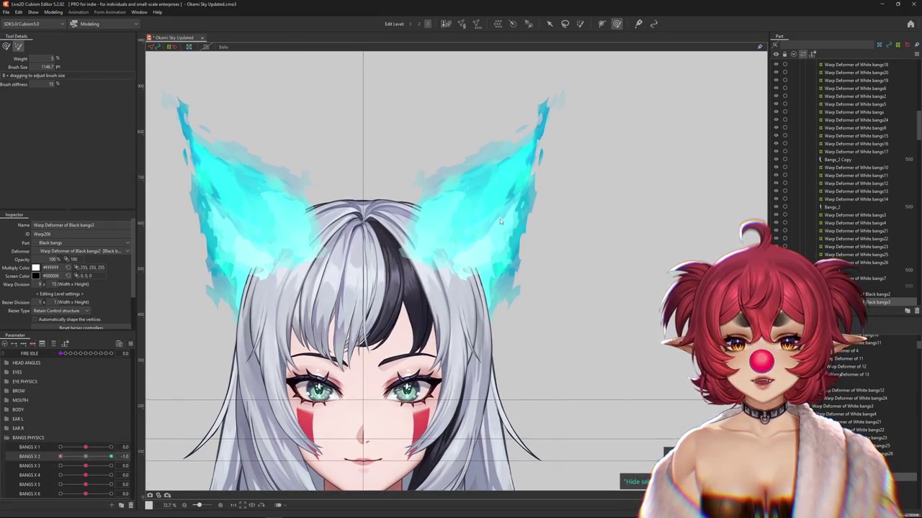
{"action": "left_click_drag", "start_coordinate": [607, 205], "coordinate": [587, 32]}
{"action": "left_click", "coordinate": [6, 46]}
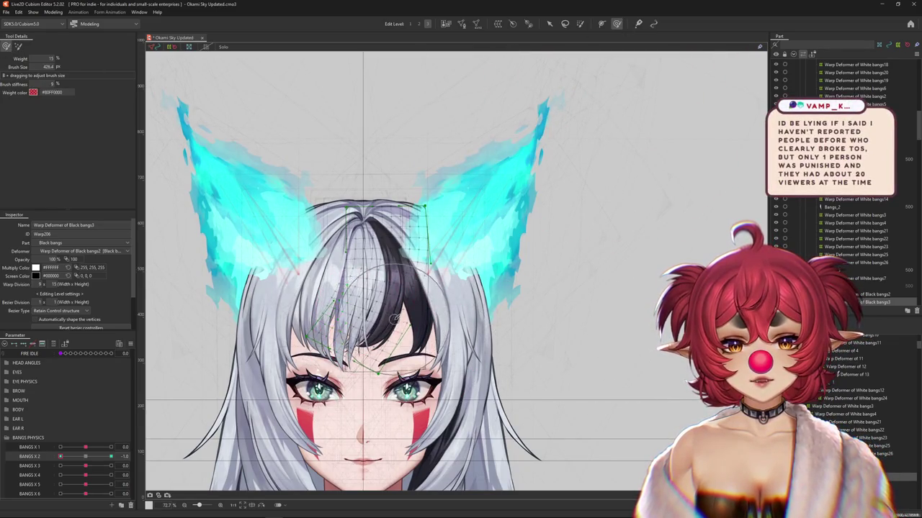
Test the bangs sway by scrubbing BANGS X 1 and BANGS X 2 from -1.0 to 1.0
{"action": "mouse_move", "coordinate": [394, 318]}
{"action": "left_mouse_down"}
{"action": "mouse_move", "coordinate": [360, 348]}
{"action": "mouse_move", "coordinate": [400, 309]}
{"action": "left_mouse_up"}
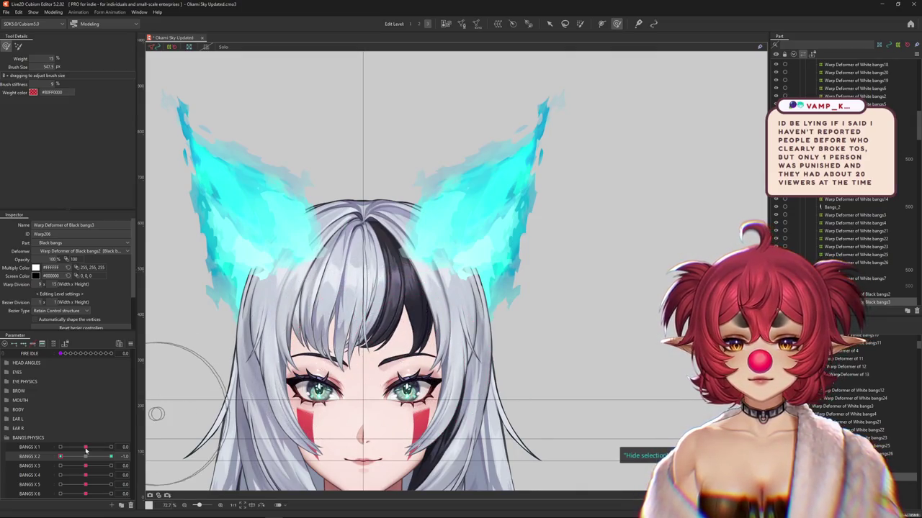
{"action": "left_click_drag", "start_coordinate": [88, 447], "coordinate": [85, 447]}
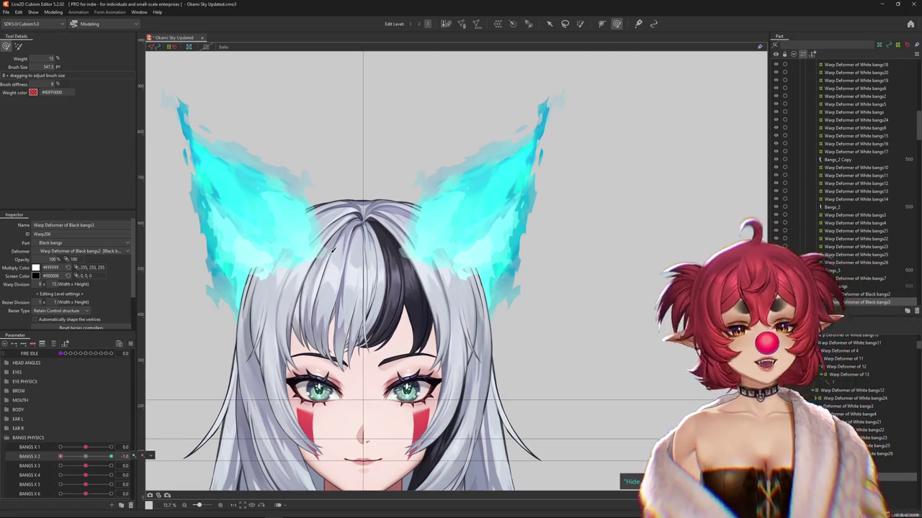
{"action": "mouse_move", "coordinate": [142, 456]}
{"action": "left_mouse_down"}
{"action": "mouse_move", "coordinate": [113, 455]}
{"action": "mouse_move", "coordinate": [173, 423]}
{"action": "left_mouse_up"}
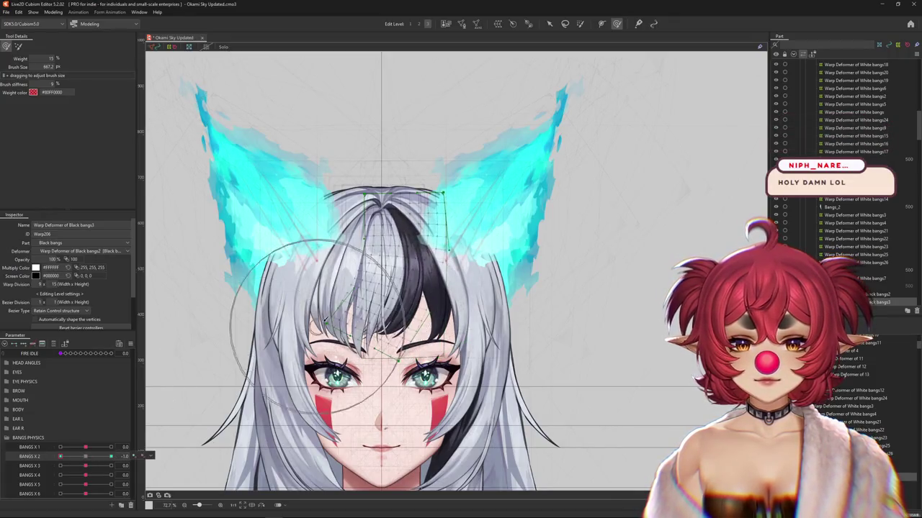
{"action": "left_click_drag", "start_coordinate": [90, 460], "coordinate": [173, 432]}
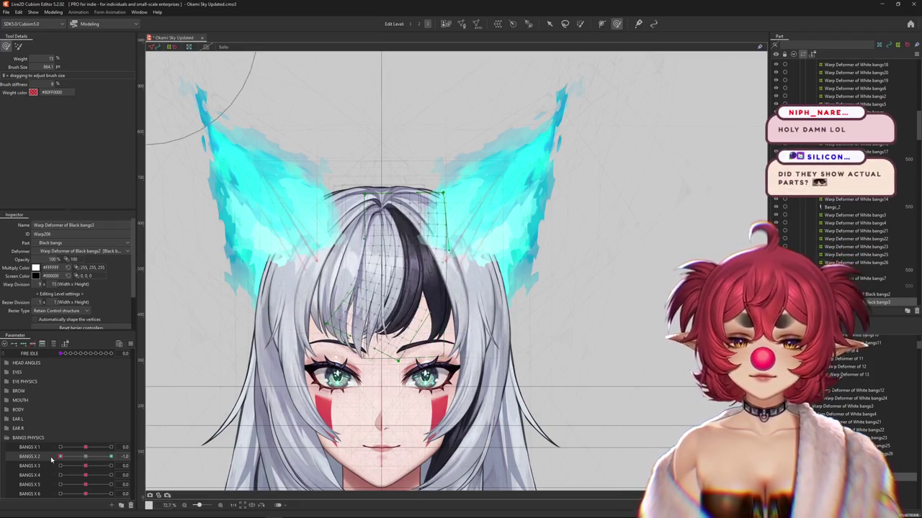
Resize the brush at the BANGS X 2 -1.0 key and check the blended pose near 0.5
{"action": "left_click_drag", "start_coordinate": [232, 334], "coordinate": [246, 388]}
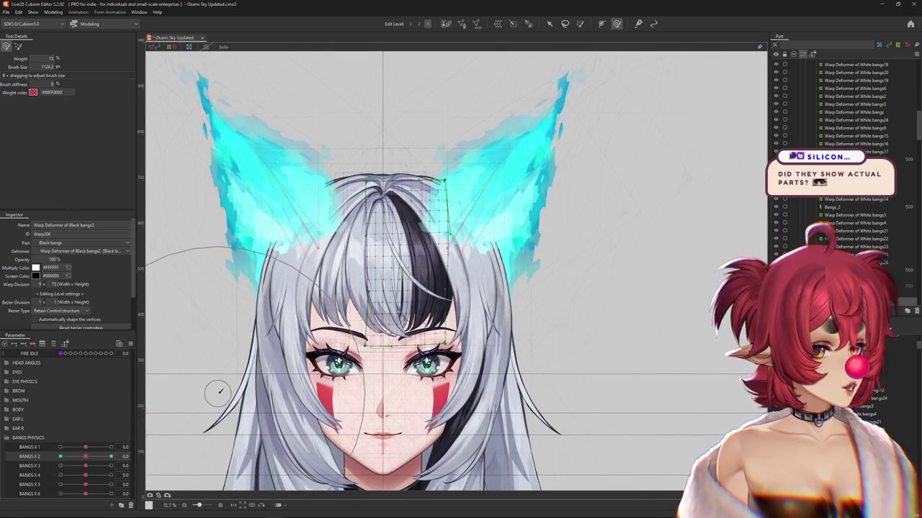
{"action": "left_click_drag", "start_coordinate": [217, 392], "coordinate": [293, 408]}
{"action": "mouse_move", "coordinate": [85, 456]}
{"action": "left_mouse_down"}
{"action": "mouse_move", "coordinate": [54, 461]}
{"action": "mouse_move", "coordinate": [83, 460]}
{"action": "left_mouse_up"}
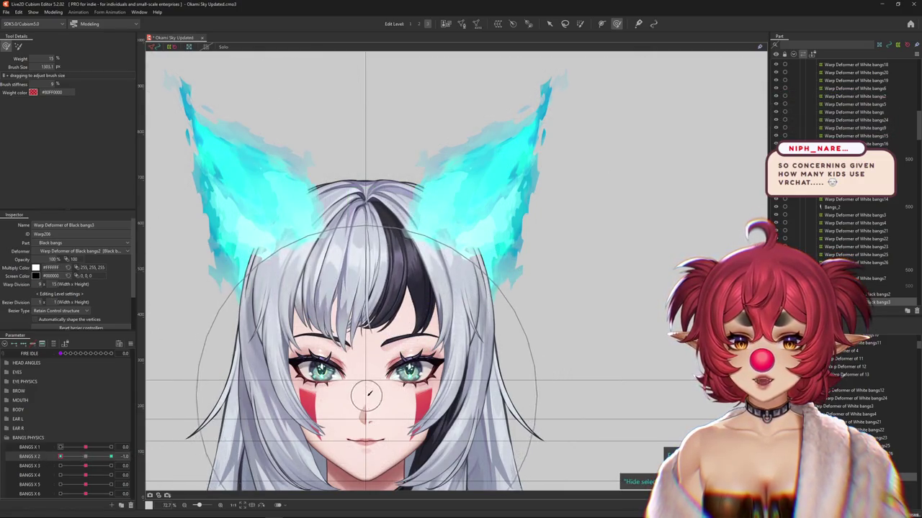
{"action": "left_click_drag", "start_coordinate": [368, 394], "coordinate": [165, 437]}
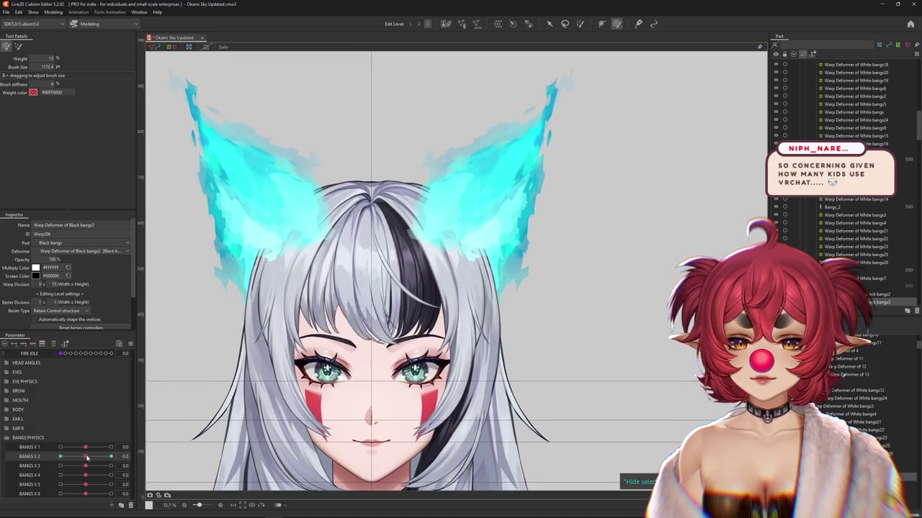
{"action": "left_click_drag", "start_coordinate": [60, 456], "coordinate": [98, 459]}
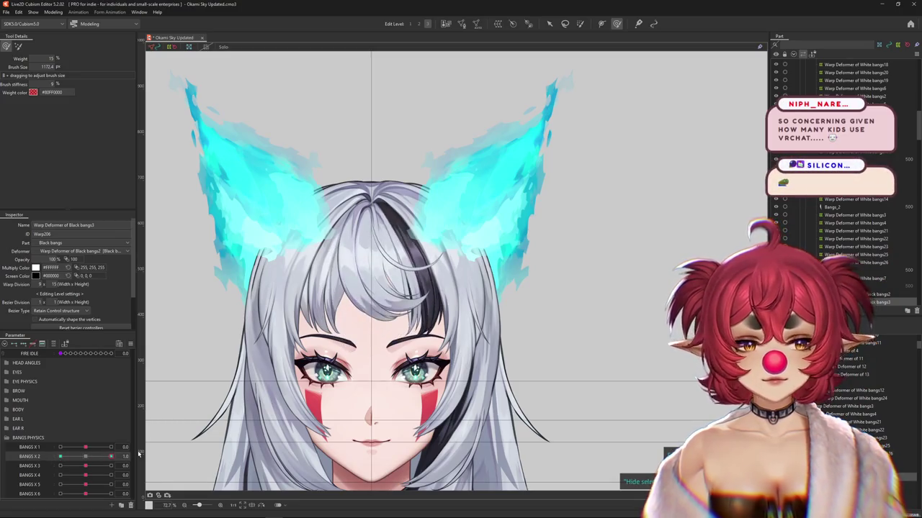
Center the view on the face and scrub BANGS X 2 before resetting it to neutral
{"action": "left_click_drag", "start_coordinate": [432, 339], "coordinate": [403, 331]}
{"action": "scroll", "coordinate": [403, 331], "scroll_direction": "up", "scroll_amount": 5}
{"action": "scroll", "coordinate": [403, 332], "scroll_direction": "down", "scroll_amount": 3}
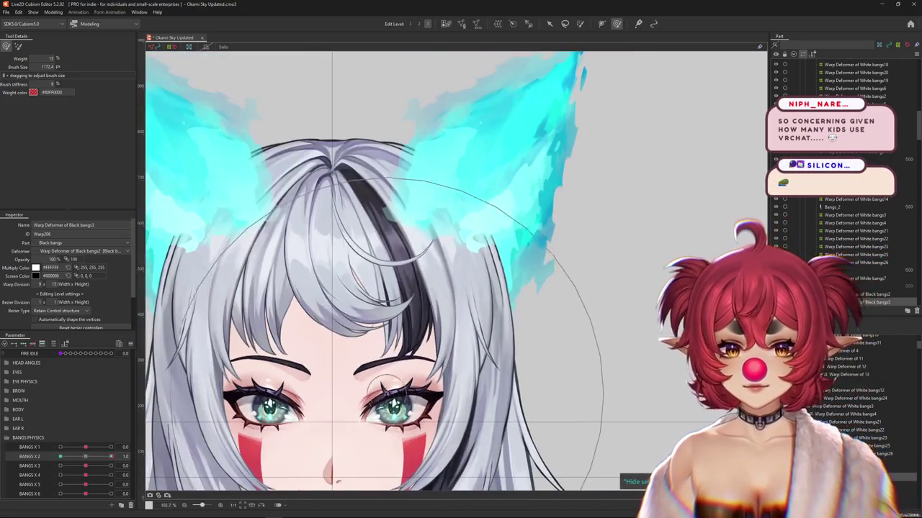
{"action": "scroll", "coordinate": [322, 397], "scroll_direction": "up", "scroll_amount": 2}
{"action": "left_click_drag", "start_coordinate": [87, 456], "coordinate": [77, 459]}
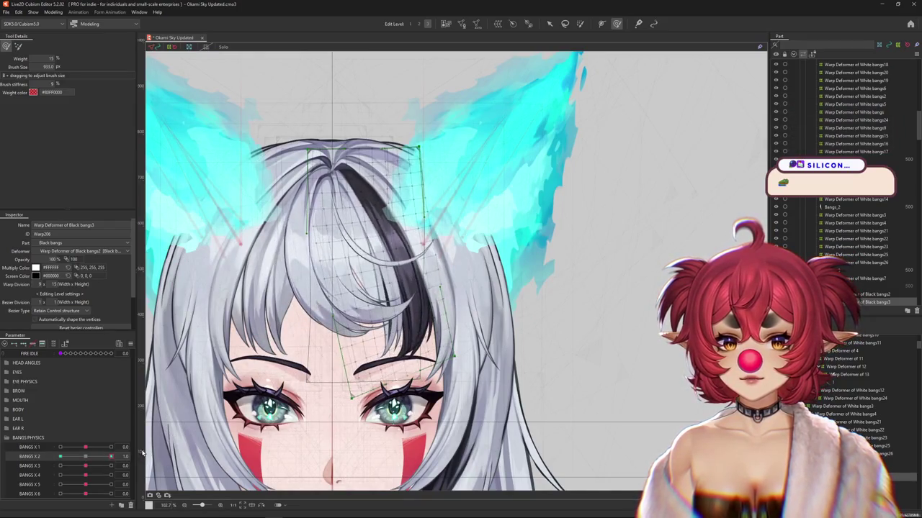
{"action": "left_click_drag", "start_coordinate": [285, 377], "coordinate": [330, 387]}
{"action": "left_click", "coordinate": [84, 461]}
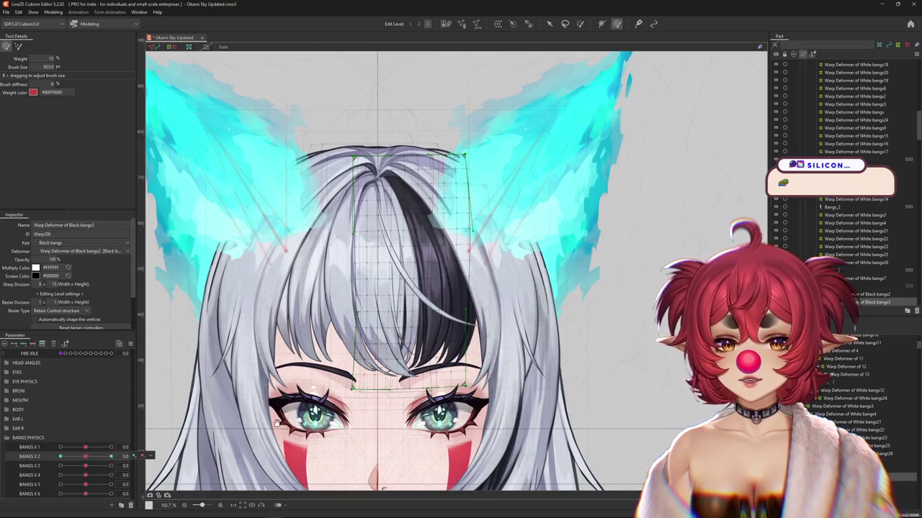
{"action": "left_click_drag", "start_coordinate": [273, 423], "coordinate": [332, 373]}
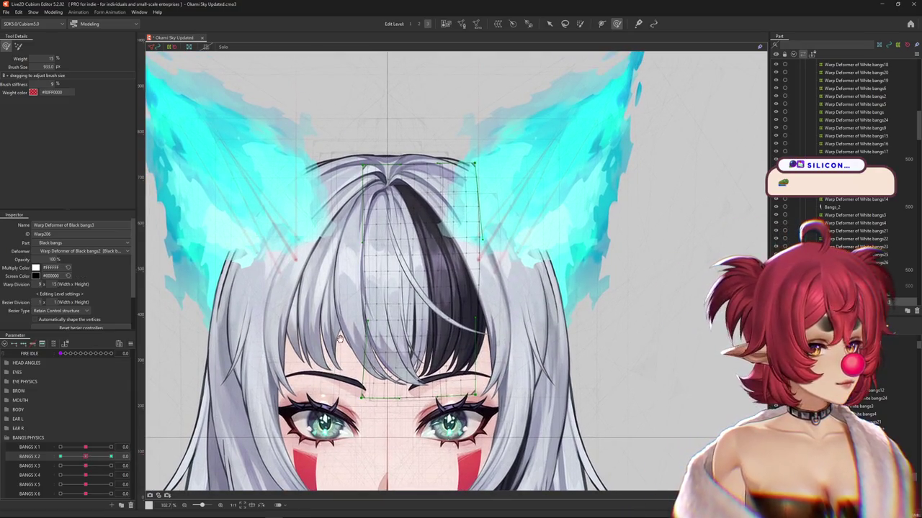
{"action": "left_click_drag", "start_coordinate": [340, 337], "coordinate": [346, 345]}
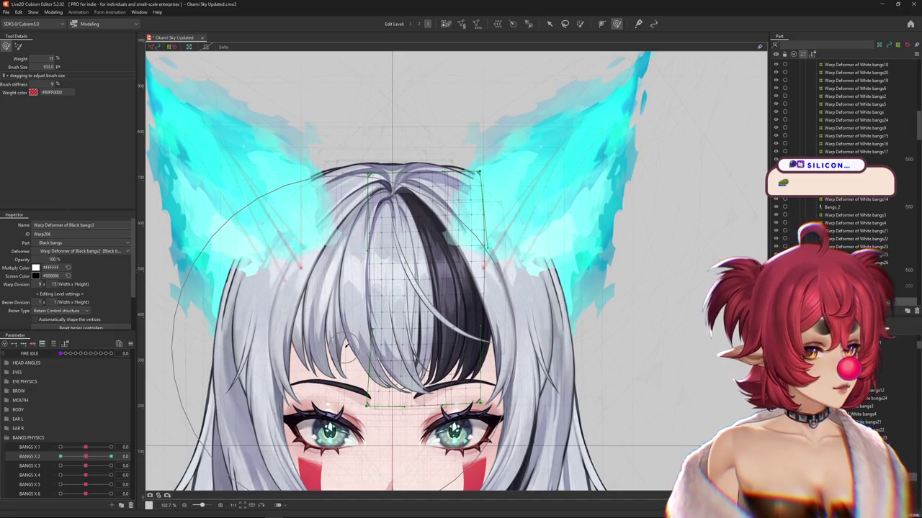
{"action": "scroll", "coordinate": [346, 344], "scroll_direction": "down", "scroll_amount": 1}
{"action": "scroll", "coordinate": [353, 324], "scroll_direction": "down", "scroll_amount": 2}
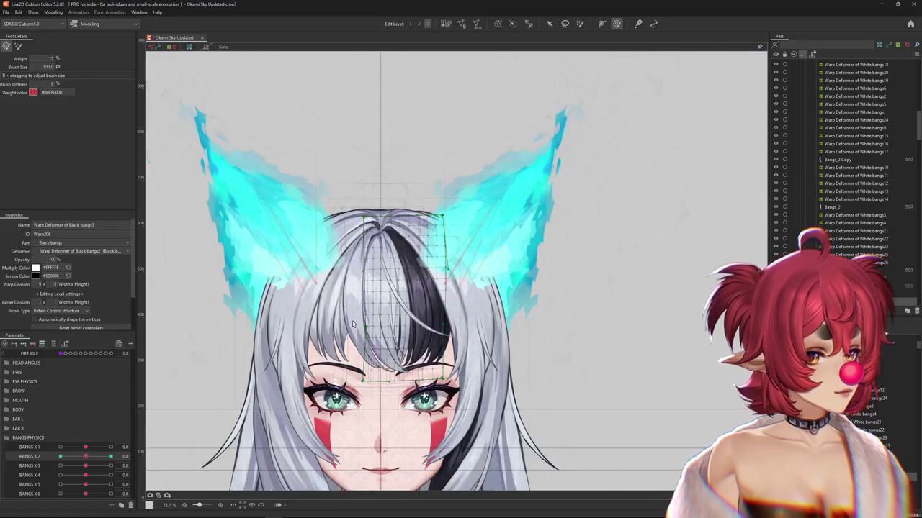
{"action": "left_click_drag", "start_coordinate": [352, 324], "coordinate": [380, 269]}
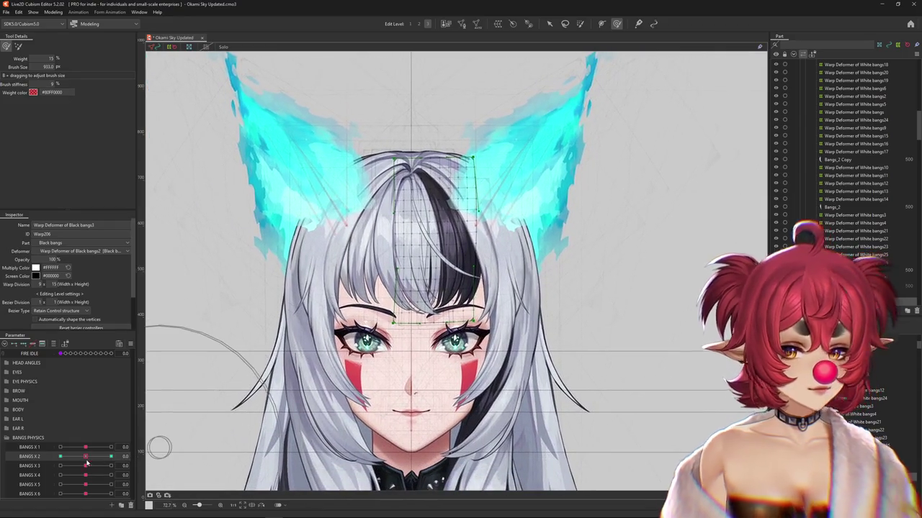
Push the black bangs into a swept pose at the BANGS X 2 -1.0 and 1.0 extremes
{"action": "mouse_move", "coordinate": [89, 458]}
{"action": "left_mouse_down"}
{"action": "mouse_move", "coordinate": [44, 460]}
{"action": "mouse_move", "coordinate": [106, 458]}
{"action": "mouse_move", "coordinate": [84, 463]}
{"action": "left_mouse_up"}
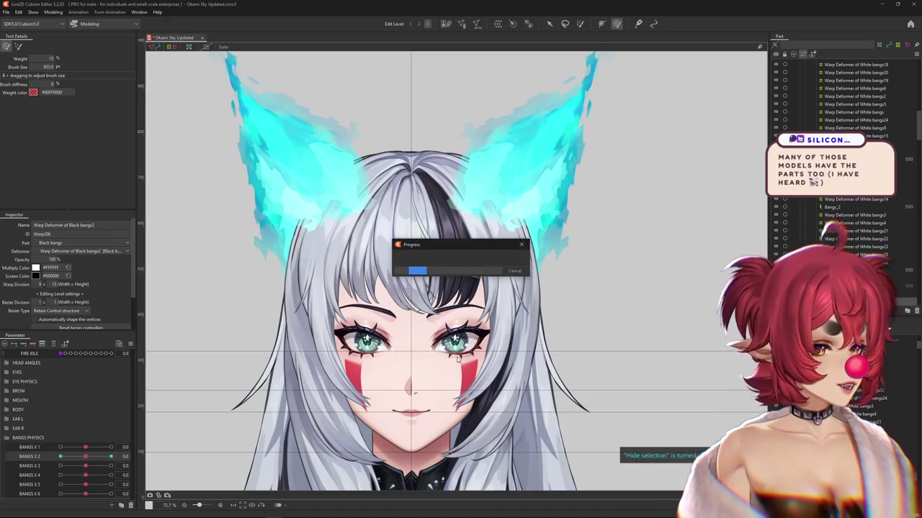
{"action": "scroll", "coordinate": [501, 308], "scroll_direction": "up", "scroll_amount": 1}
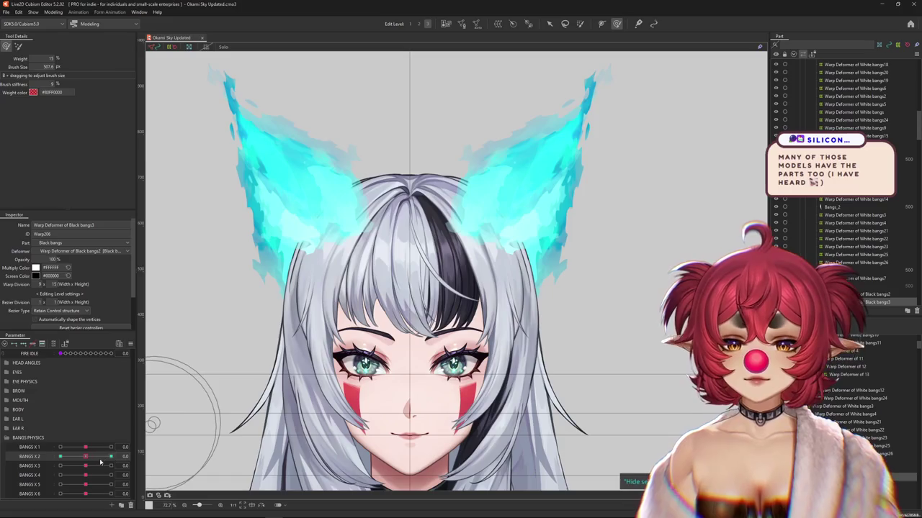
{"action": "left_click_drag", "start_coordinate": [86, 456], "coordinate": [110, 460]}
{"action": "mouse_move", "coordinate": [460, 288]}
{"action": "left_mouse_down"}
{"action": "mouse_move", "coordinate": [432, 274]}
{"action": "mouse_move", "coordinate": [452, 358]}
{"action": "left_mouse_up"}
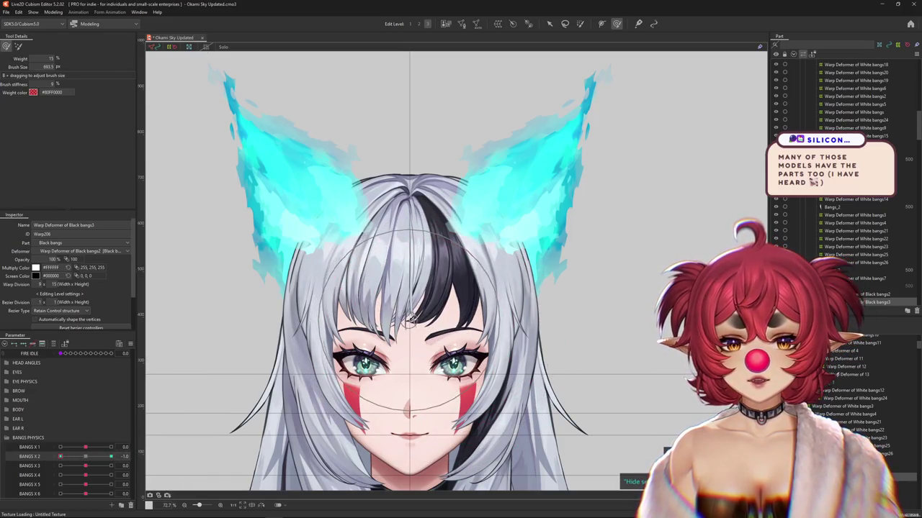
{"action": "scroll", "coordinate": [461, 303], "scroll_direction": "up", "scroll_amount": 3}
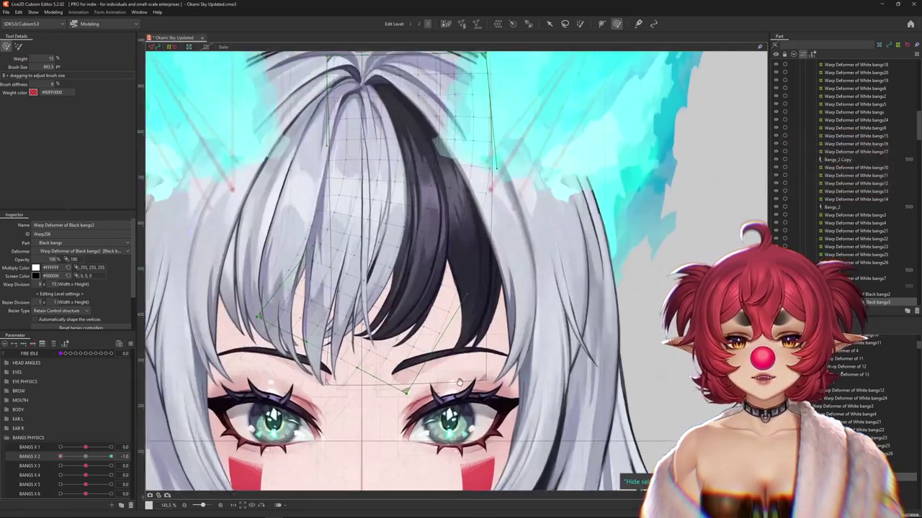
{"action": "left_click", "coordinate": [86, 456]}
{"action": "left_click", "coordinate": [110, 457]}
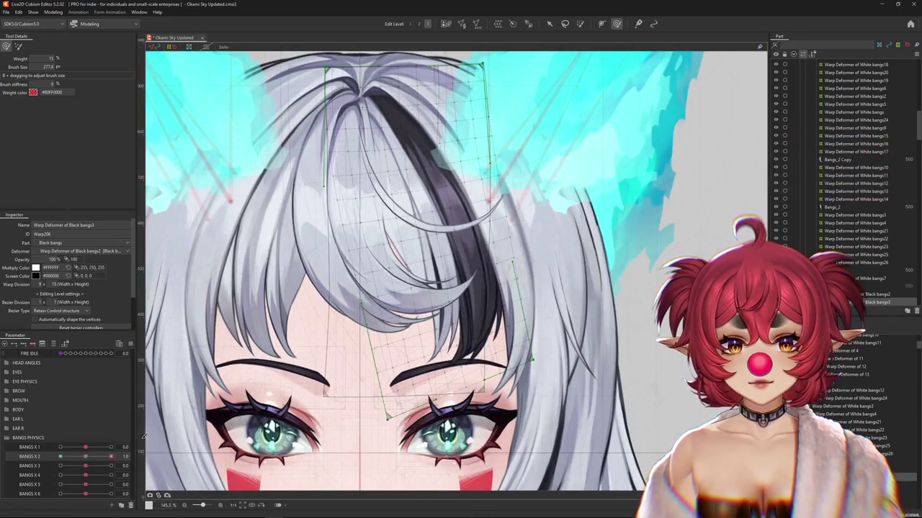
Compare the bangs at BANGS X 2 -1.0 and 1.0, then save the model
{"action": "left_click_drag", "start_coordinate": [432, 388], "coordinate": [509, 401]}
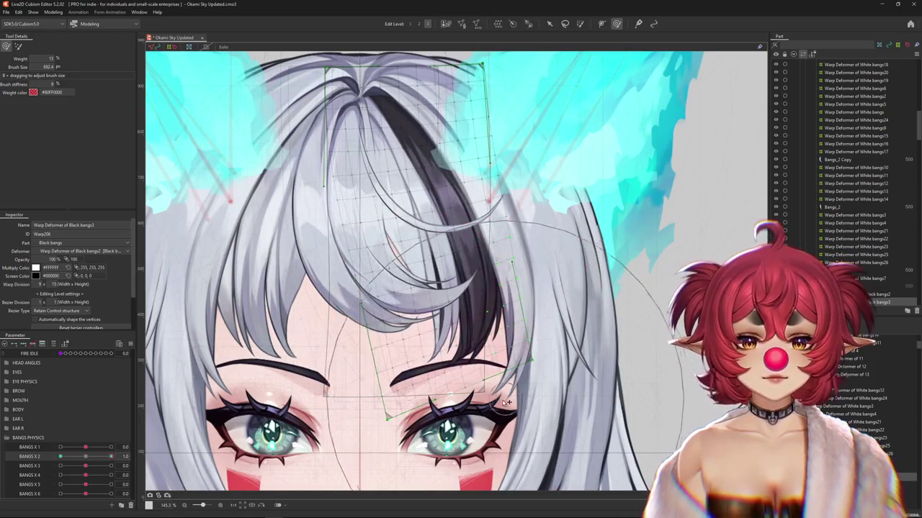
{"action": "scroll", "coordinate": [508, 401], "scroll_direction": "down", "scroll_amount": 3}
{"action": "left_click_drag", "start_coordinate": [110, 457], "coordinate": [85, 461]}
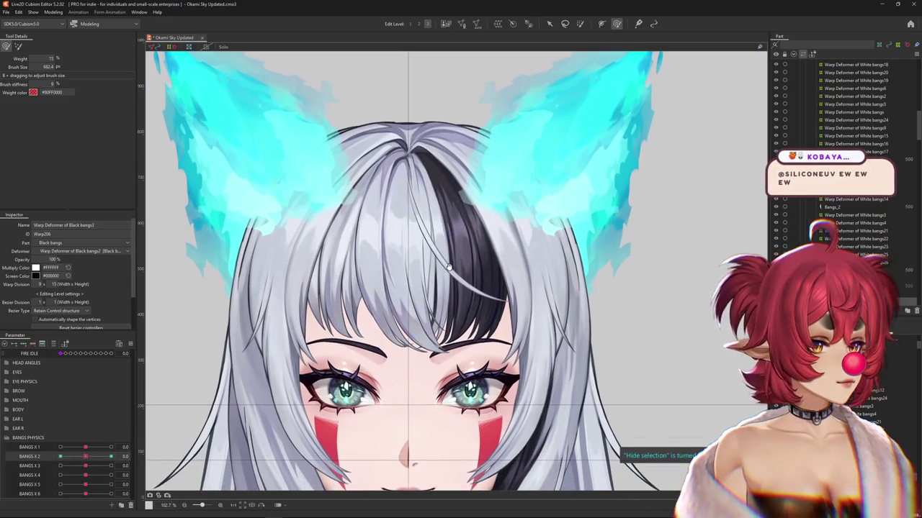
{"action": "left_click_drag", "start_coordinate": [443, 295], "coordinate": [451, 264]}
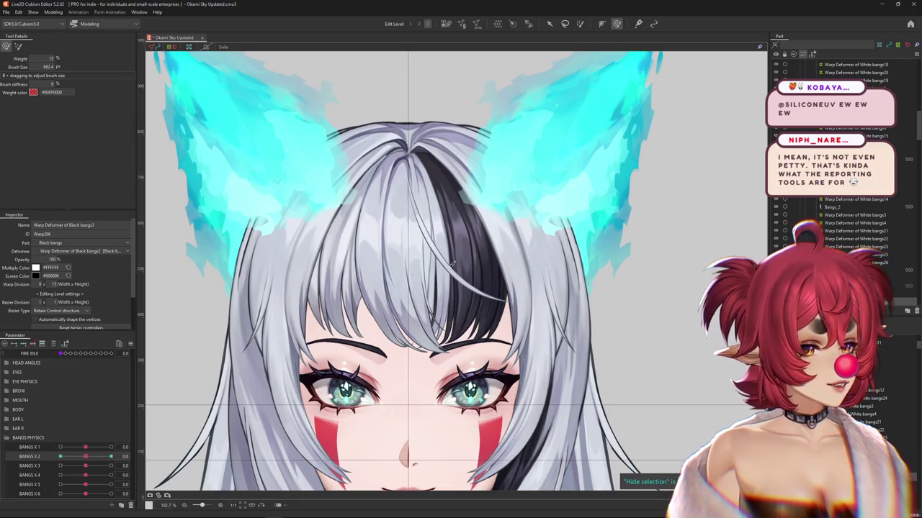
{"action": "left_click", "coordinate": [93, 459]}
{"action": "left_click_drag", "start_coordinate": [94, 461], "coordinate": [32, 461]}
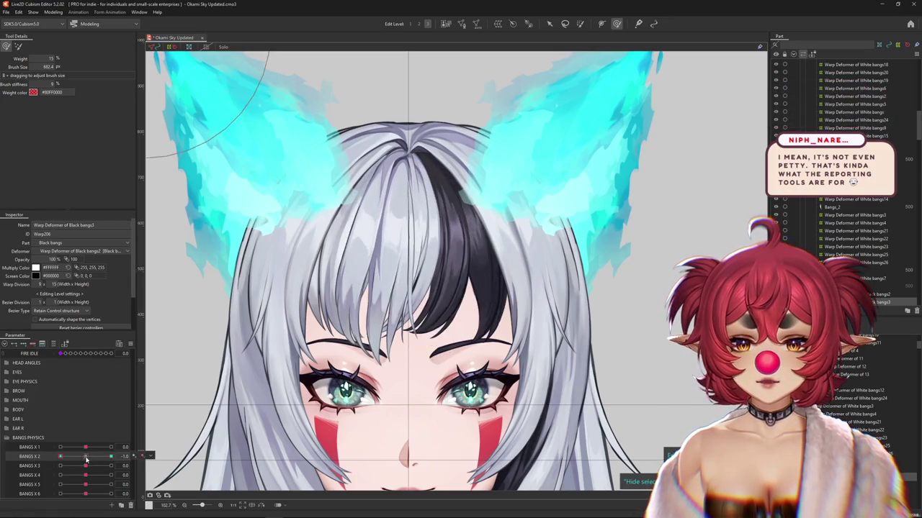
{"action": "left_click_drag", "start_coordinate": [86, 459], "coordinate": [103, 461]}
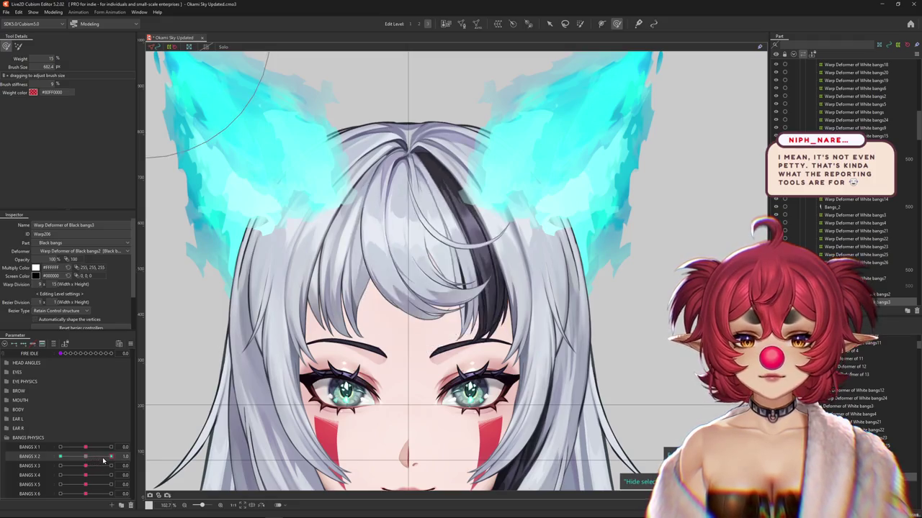
{"action": "key", "text": "ctrl+s"}
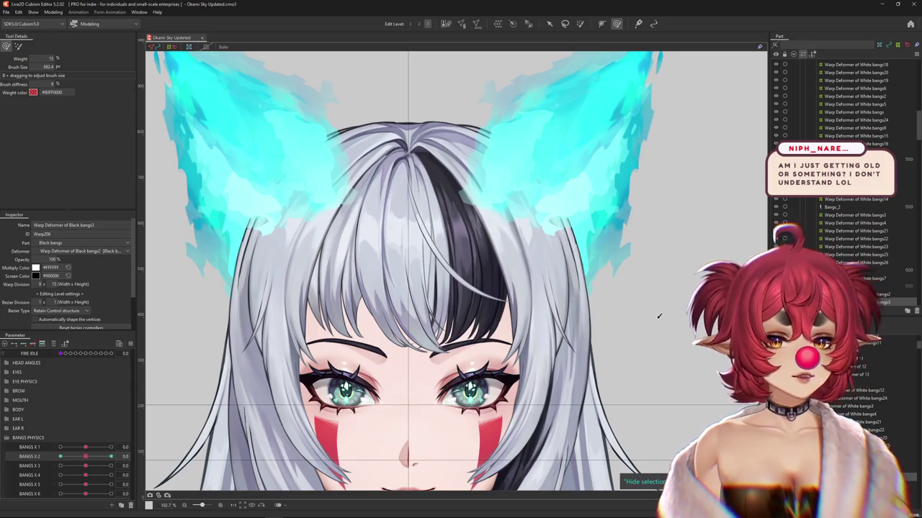
Shrink the brush and toggle Hide selection to preview the bangs without the grid
{"action": "mouse_move", "coordinate": [86, 456]}
{"action": "left_mouse_down"}
{"action": "mouse_move", "coordinate": [97, 458]}
{"action": "mouse_move", "coordinate": [60, 458]}
{"action": "left_mouse_up"}
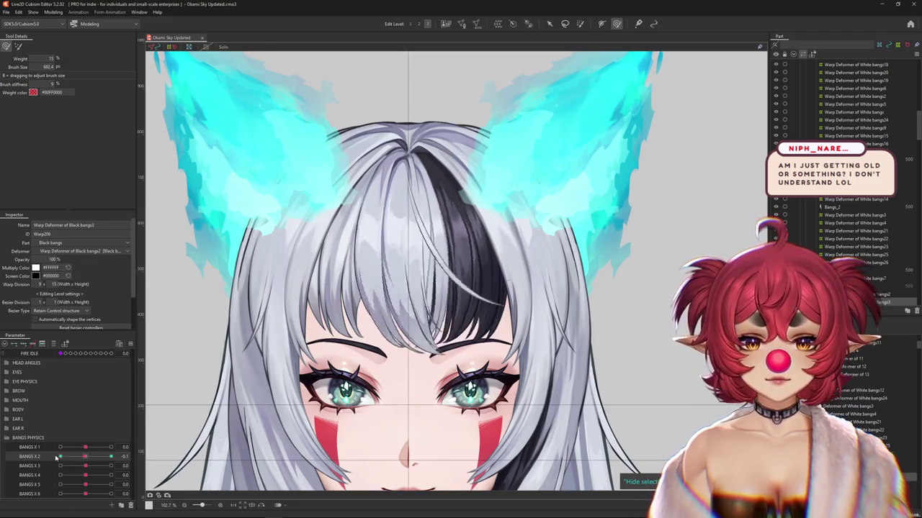
{"action": "scroll", "coordinate": [340, 336], "scroll_direction": "down", "scroll_amount": 2}
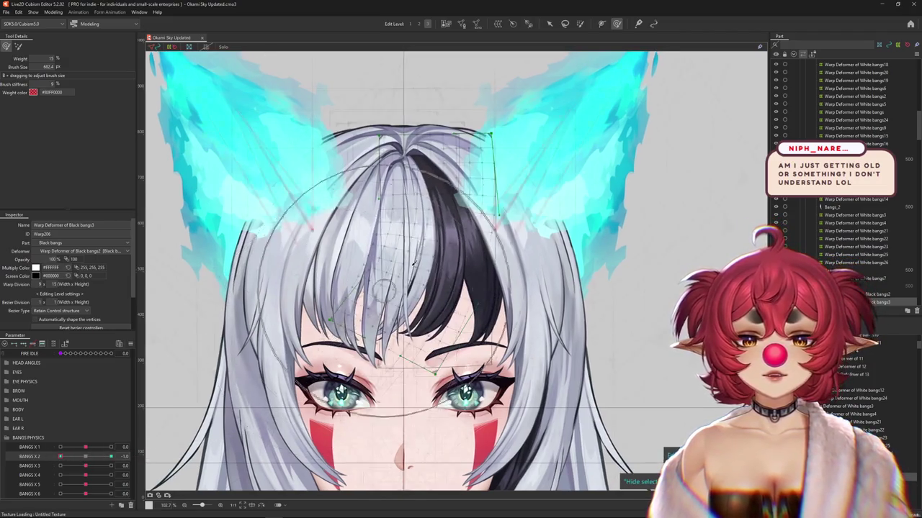
{"action": "scroll", "coordinate": [341, 336], "scroll_direction": "down", "scroll_amount": 2}
{"action": "mouse_move", "coordinate": [315, 386]}
{"action": "left_mouse_down"}
{"action": "mouse_move", "coordinate": [348, 377]}
{"action": "mouse_move", "coordinate": [329, 376]}
{"action": "left_mouse_up"}
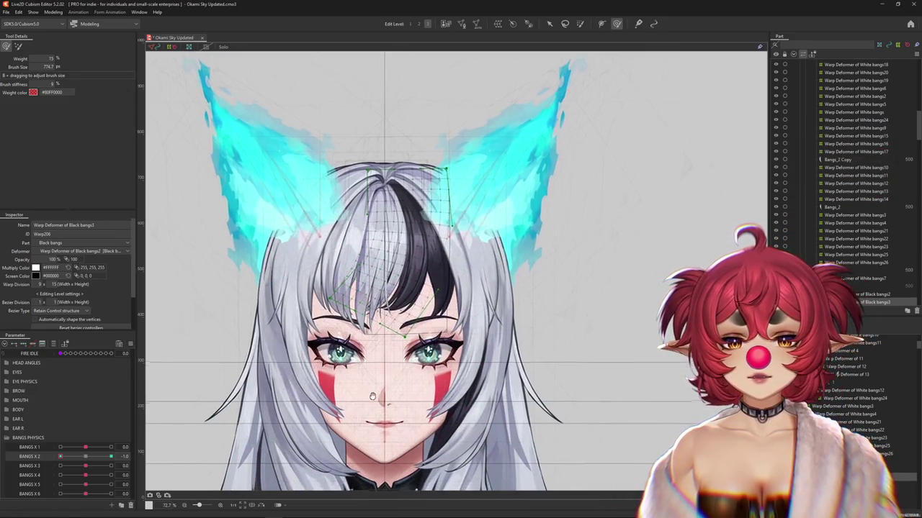
{"action": "left_click_drag", "start_coordinate": [302, 338], "coordinate": [267, 310]}
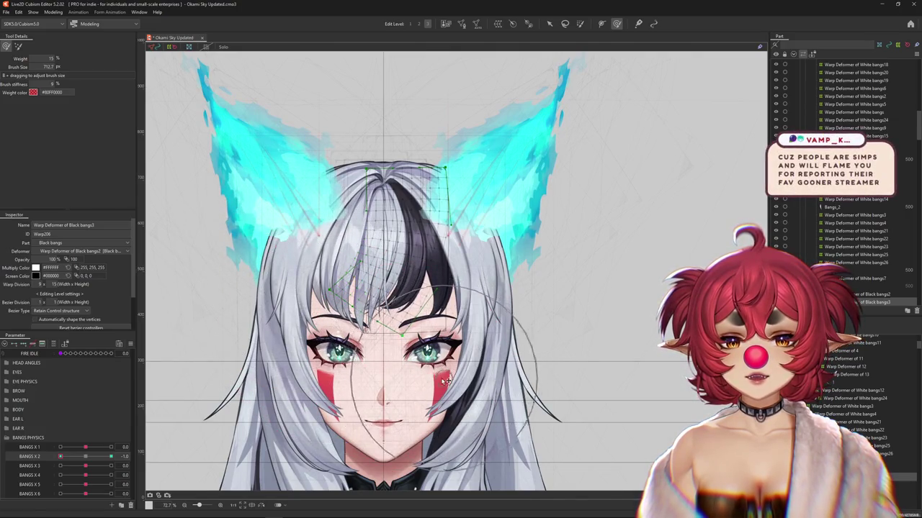
{"action": "key", "text": "h"}
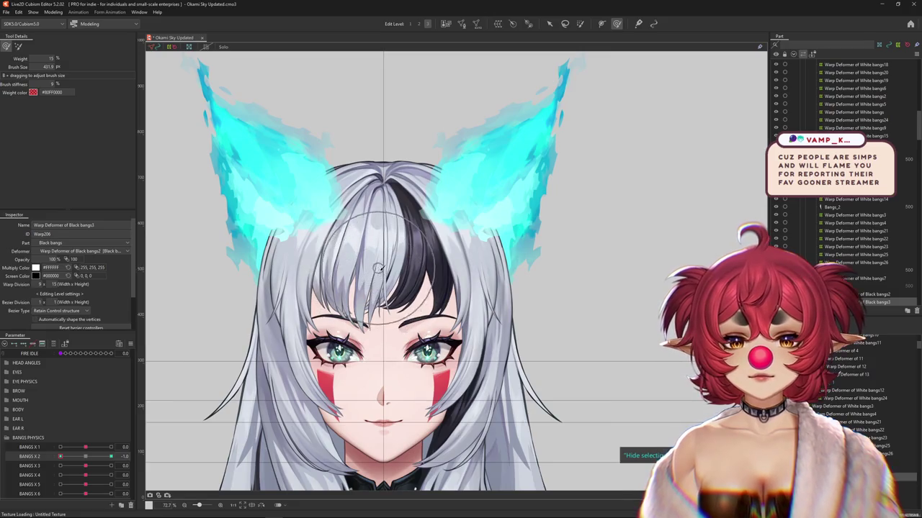
{"action": "key", "text": "h"}
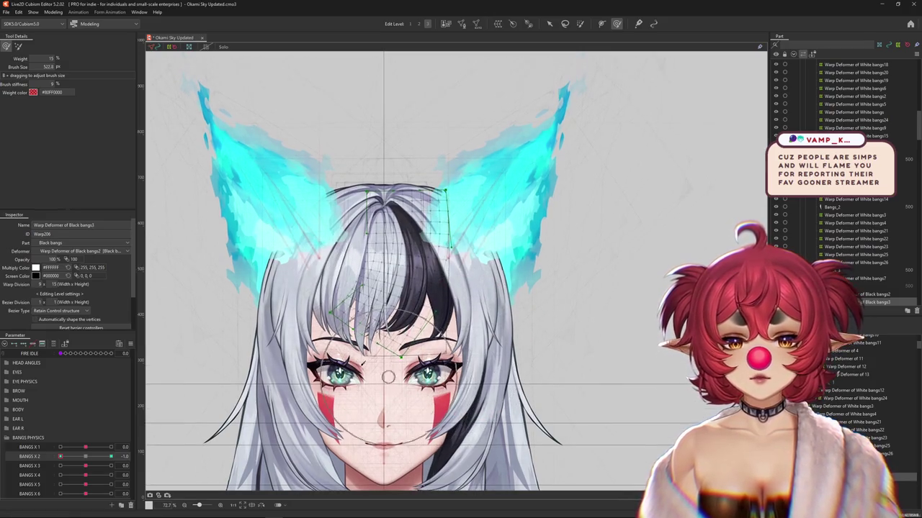
Re-brush the bangs with the softer, enlarged brush at BANGS X 2 -1.0, then check 1.0
{"action": "left_click", "coordinate": [18, 45]}
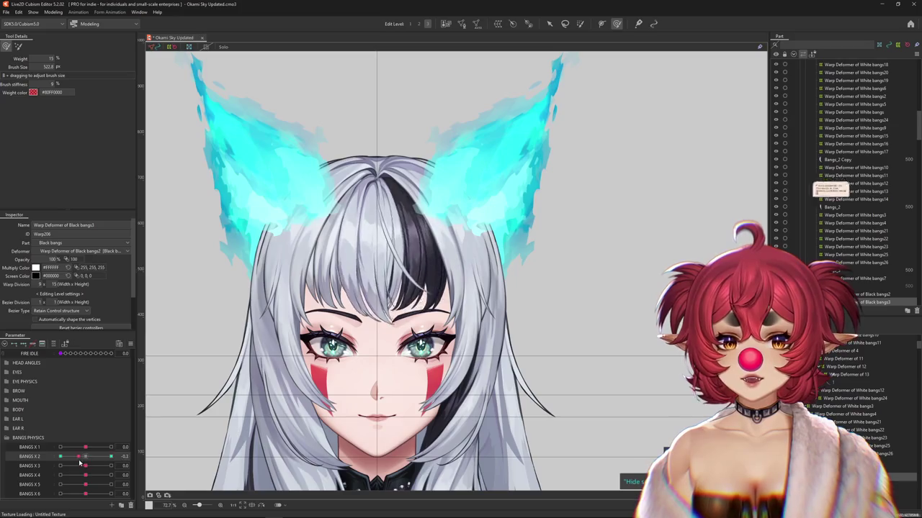
{"action": "left_click_drag", "start_coordinate": [408, 283], "coordinate": [455, 390]}
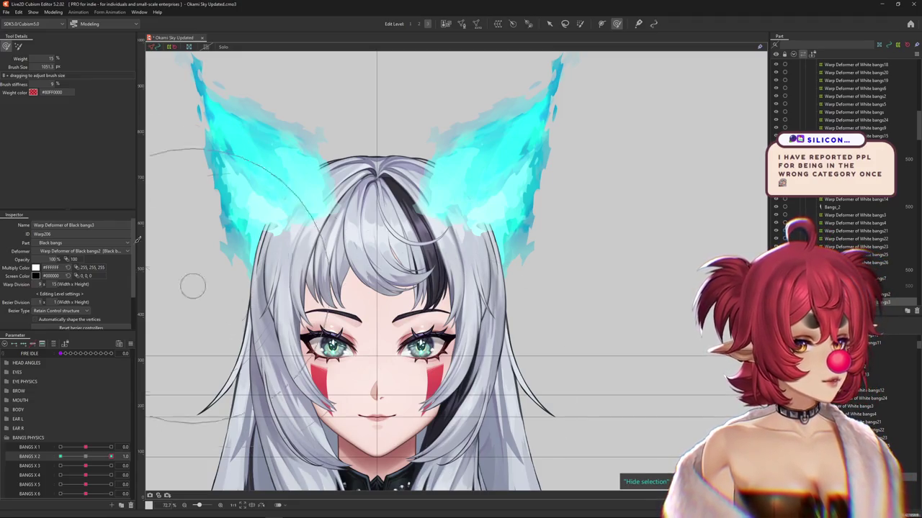
{"action": "key", "text": "b"}
{"action": "left_click_drag", "start_coordinate": [88, 459], "coordinate": [56, 439]}
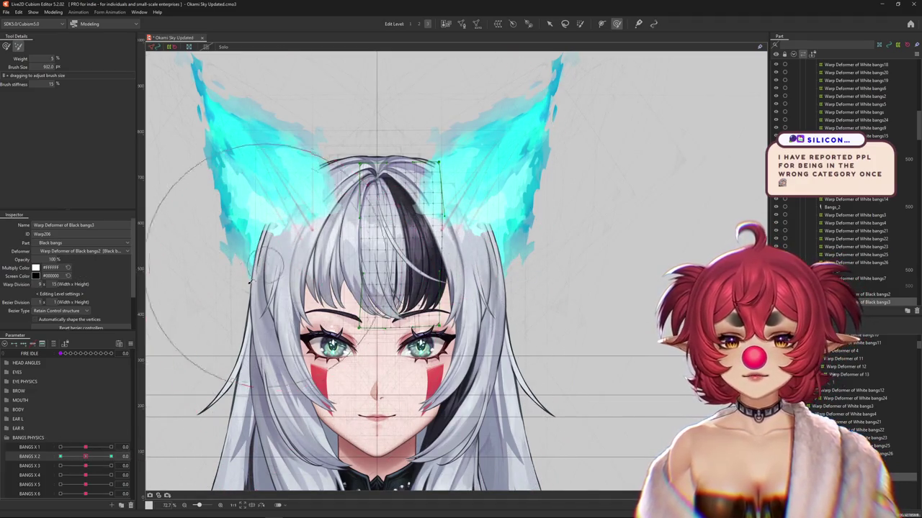
{"action": "left_click", "coordinate": [69, 457]}
{"action": "left_click", "coordinate": [68, 457]}
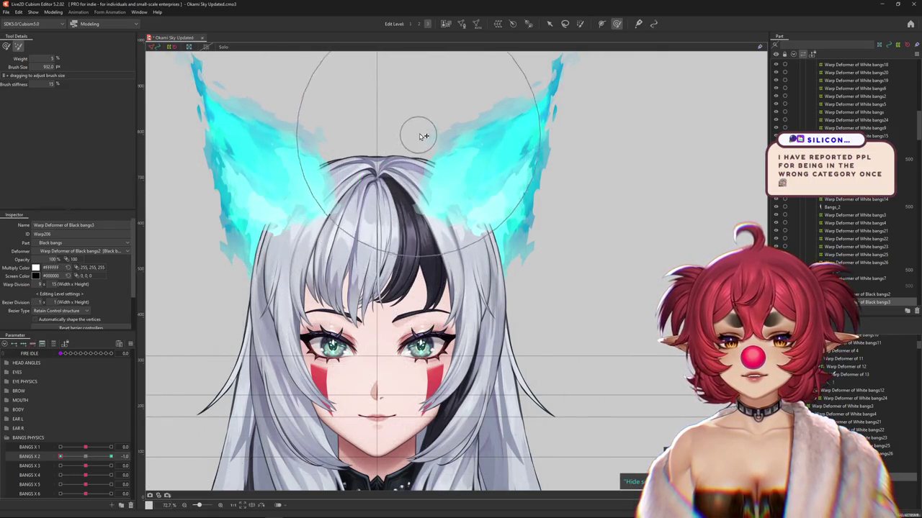
{"action": "left_click", "coordinate": [111, 456]}
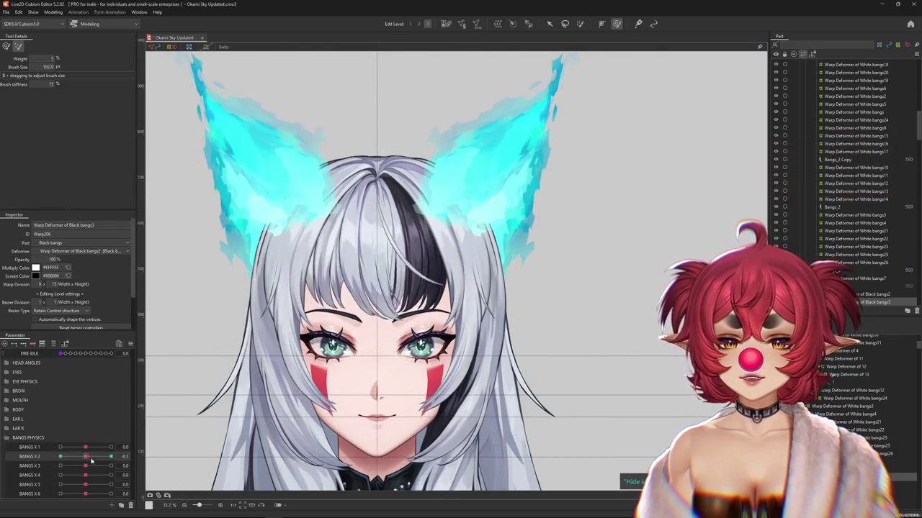
Return to the higher-weight brush and rework the bangs at BANGS X 2 -1.0
{"action": "left_click", "coordinate": [5, 47]}
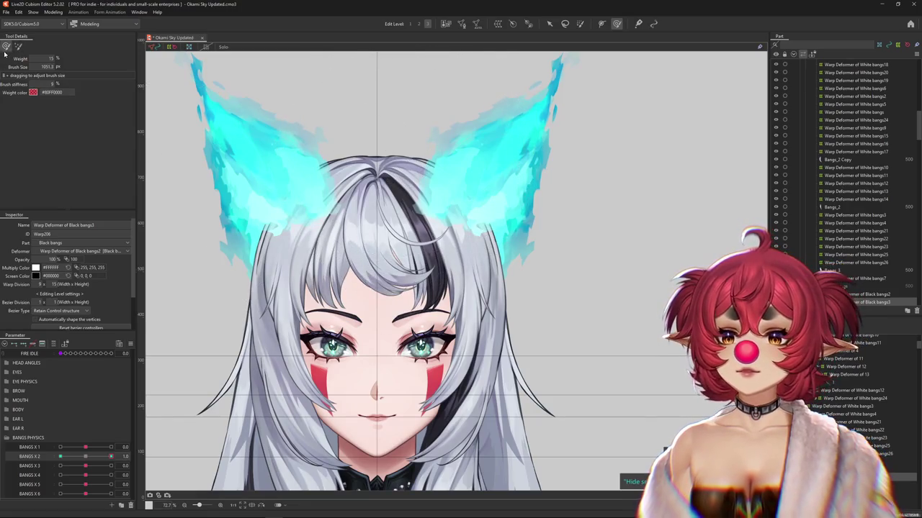
{"action": "left_click_drag", "start_coordinate": [111, 456], "coordinate": [34, 457]}
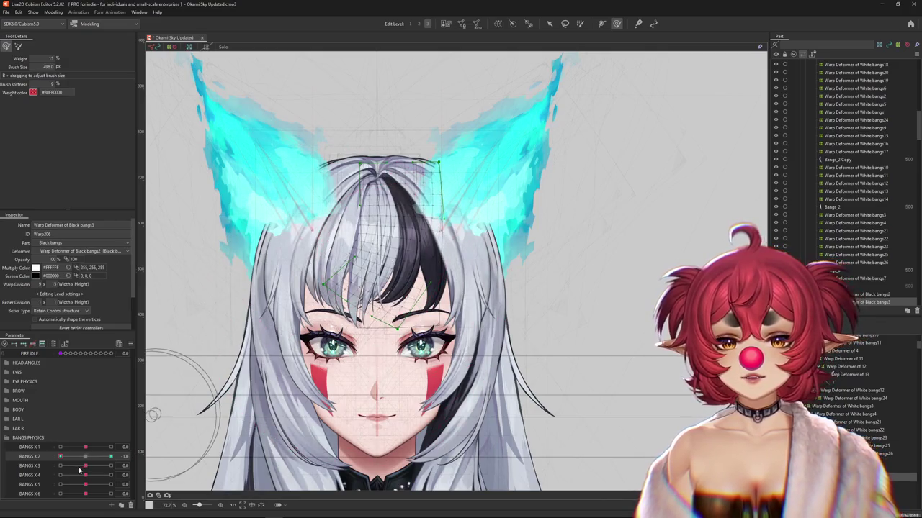
{"action": "left_click", "coordinate": [86, 456]}
{"action": "left_click_drag", "start_coordinate": [86, 457], "coordinate": [43, 456]}
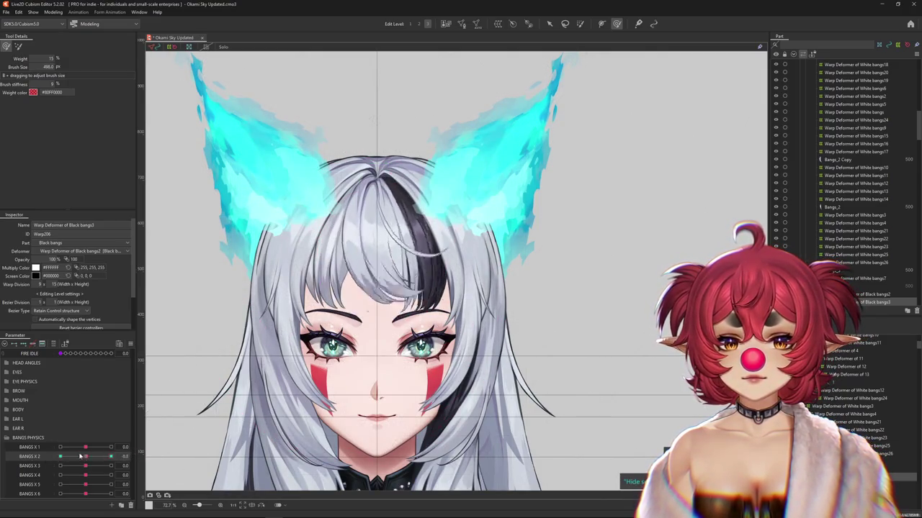
{"action": "scroll", "coordinate": [309, 358], "scroll_direction": "up", "scroll_amount": 2}
After previewing BANGS X 3, wrap the Bangs_1 mesh in a new Warp Deformer of Black bangs4
{"action": "left_click", "coordinate": [90, 459]}
{"action": "mouse_move", "coordinate": [86, 466]}
{"action": "left_mouse_down"}
{"action": "mouse_move", "coordinate": [69, 468]}
{"action": "mouse_move", "coordinate": [94, 467]}
{"action": "left_mouse_up"}
{"action": "left_click", "coordinate": [400, 281]}
{"action": "left_click", "coordinate": [497, 24]}
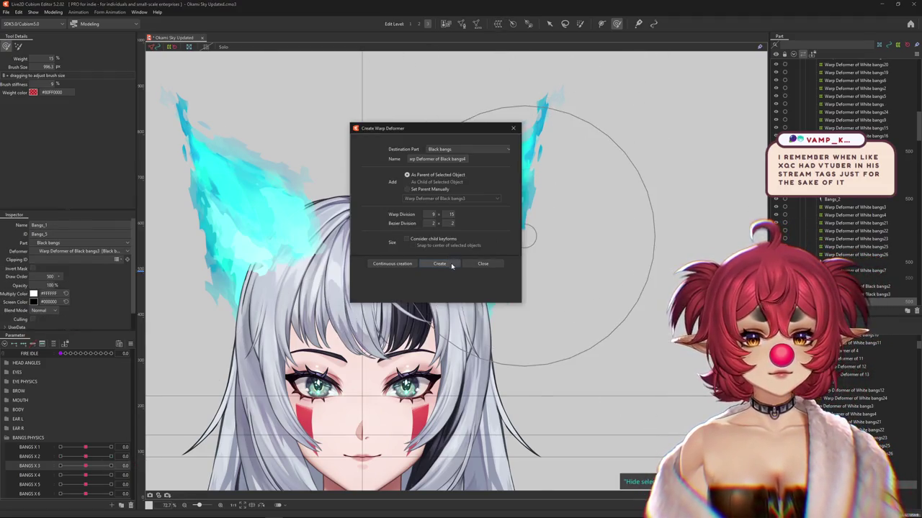
{"action": "key", "text": "Return"}
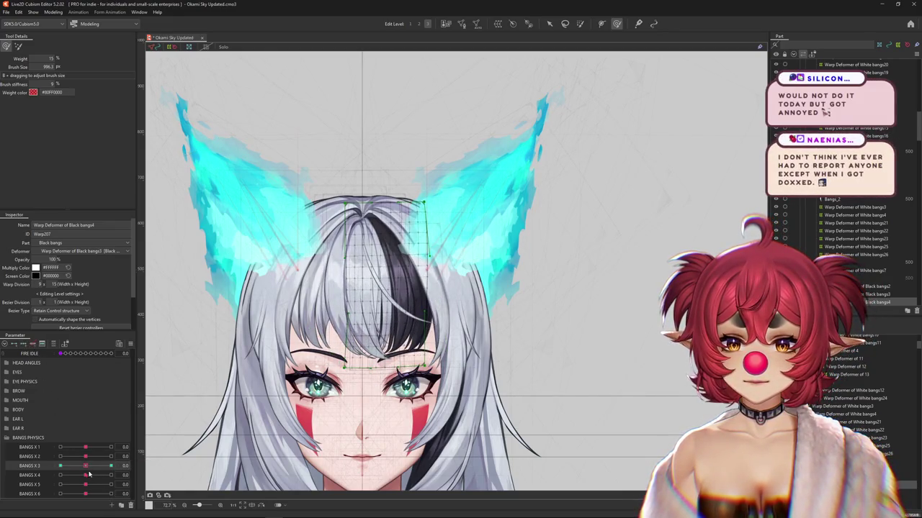
Preview the bangs with BANGS X 3 at 1.0, -1.0 and back at 0.0
{"action": "left_click_drag", "start_coordinate": [86, 466], "coordinate": [111, 466]}
{"action": "key", "text": "v"}
{"action": "scroll", "coordinate": [592, 350], "scroll_direction": "up", "scroll_amount": 3}
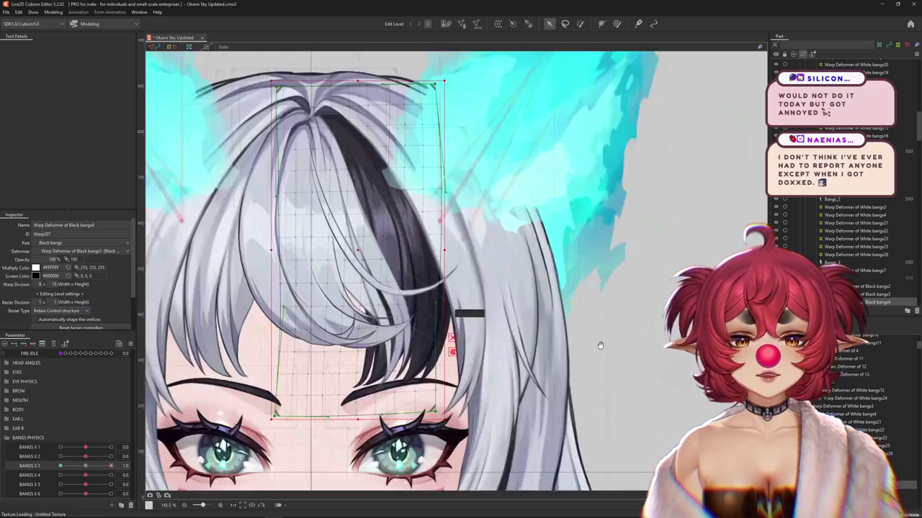
{"action": "left_click_drag", "start_coordinate": [592, 350], "coordinate": [645, 336]}
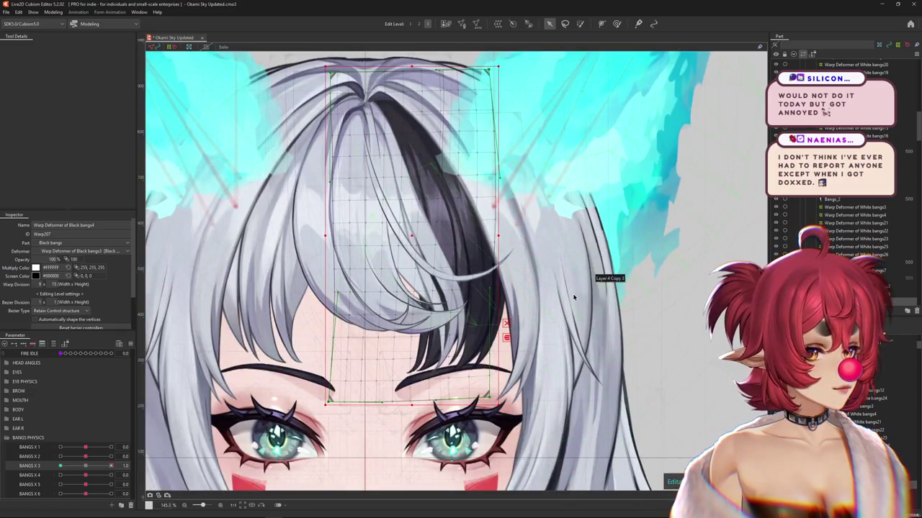
{"action": "scroll", "coordinate": [574, 296], "scroll_direction": "down", "scroll_amount": 4}
{"action": "scroll", "coordinate": [463, 314], "scroll_direction": "up", "scroll_amount": 2}
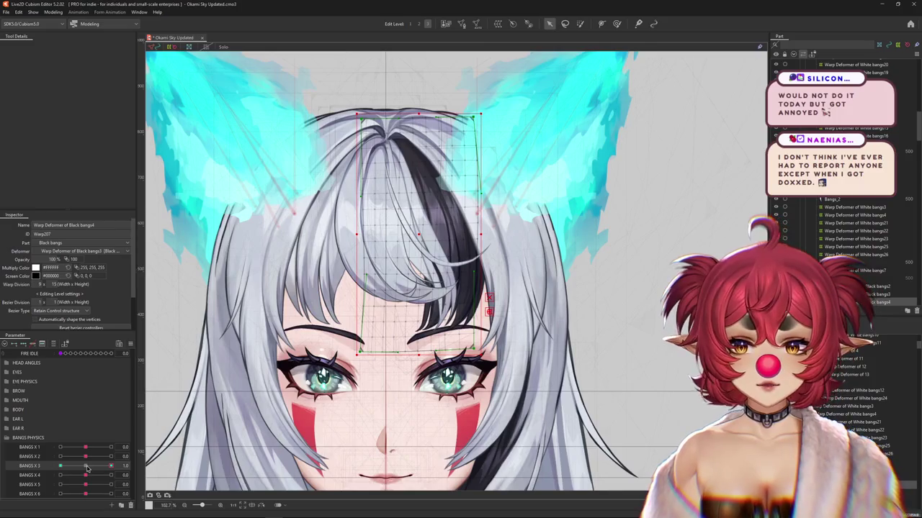
{"action": "left_click_drag", "start_coordinate": [88, 467], "coordinate": [92, 466]}
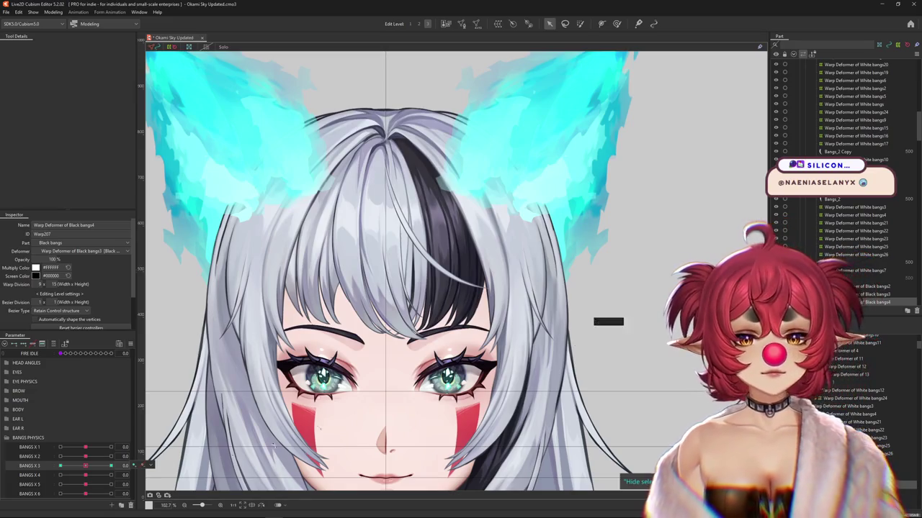
{"action": "left_click_drag", "start_coordinate": [85, 466], "coordinate": [111, 466]}
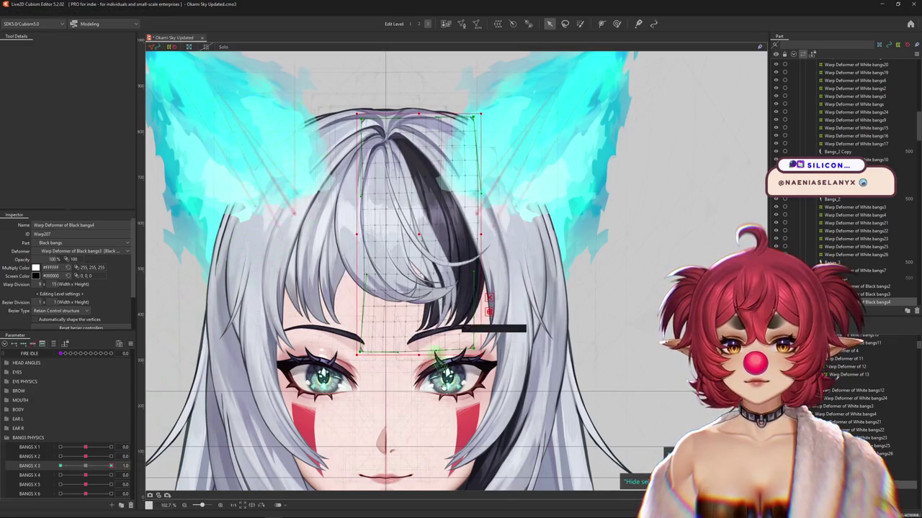
{"action": "scroll", "coordinate": [528, 266], "scroll_direction": "up", "scroll_amount": 3}
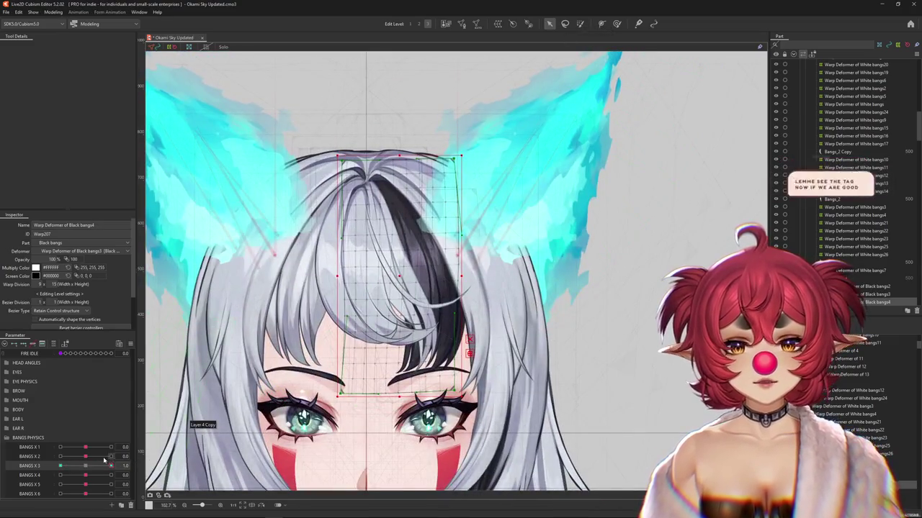
{"action": "left_click_drag", "start_coordinate": [111, 466], "coordinate": [88, 469]}
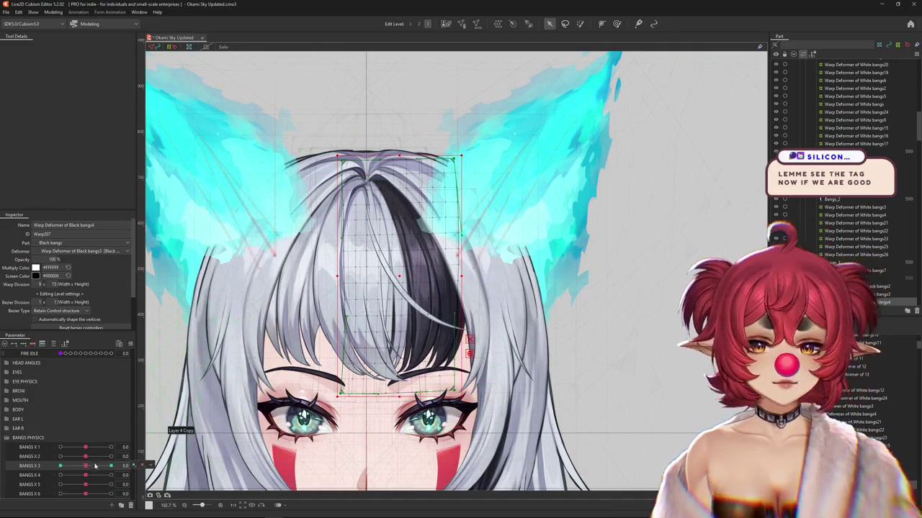
Set BANGS X 3 to its 1.0 key and start a temporary deformation of the bangs
{"action": "left_click", "coordinate": [111, 466]}
{"action": "key", "text": "t"}
{"action": "left_click", "coordinate": [79, 46]}
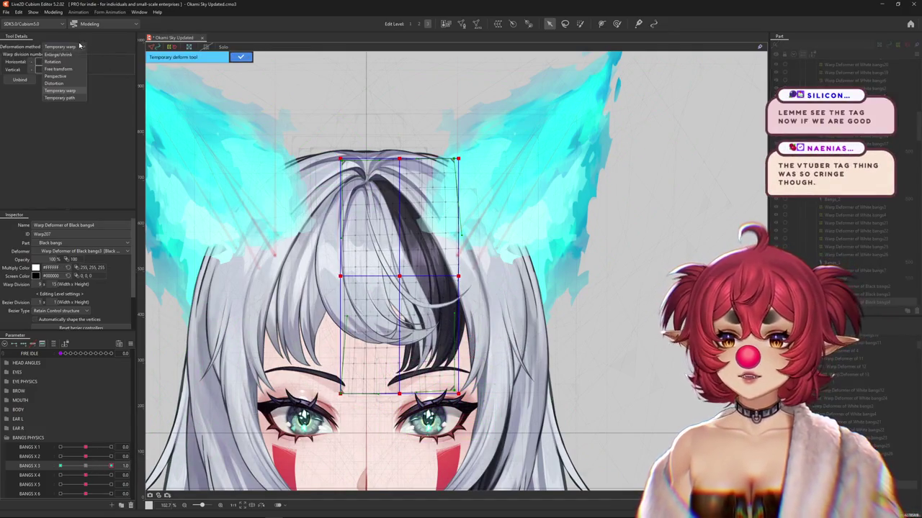
Bend the black bangs with a Temporary path deformation and commit the shape
{"action": "left_click", "coordinate": [66, 98]}
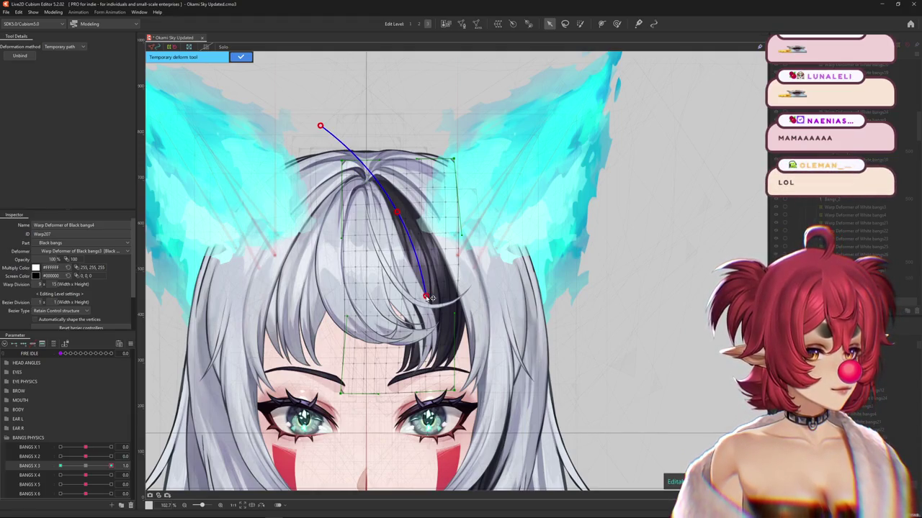
{"action": "mouse_move", "coordinate": [369, 467]}
{"action": "left_mouse_down"}
{"action": "mouse_move", "coordinate": [377, 445]}
{"action": "mouse_move", "coordinate": [470, 432]}
{"action": "left_mouse_up"}
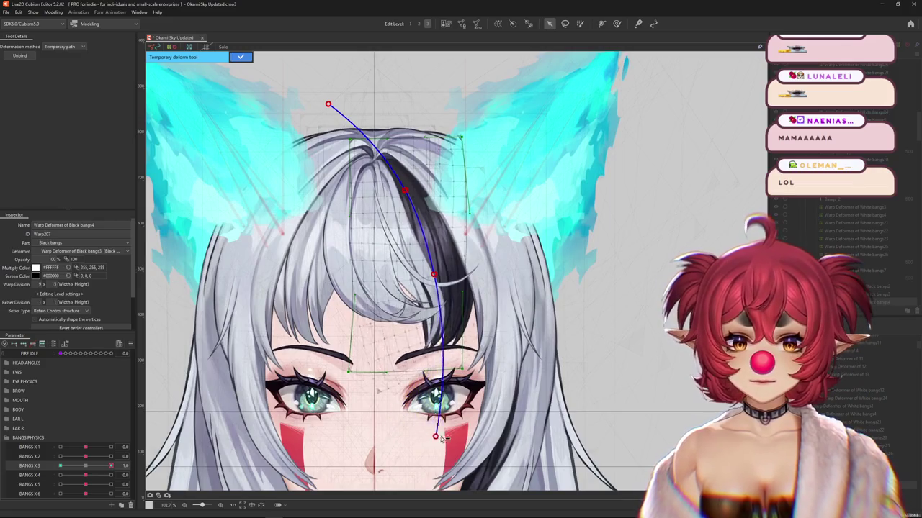
{"action": "left_click", "coordinate": [241, 57]}
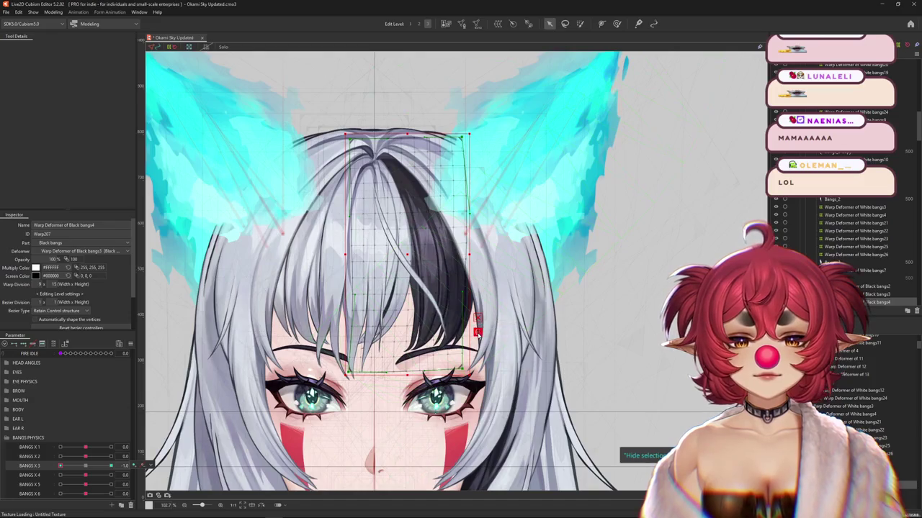
Draw a second curved path pulling the bangs down-left for the other key and commit it
{"action": "left_click", "coordinate": [477, 334]}
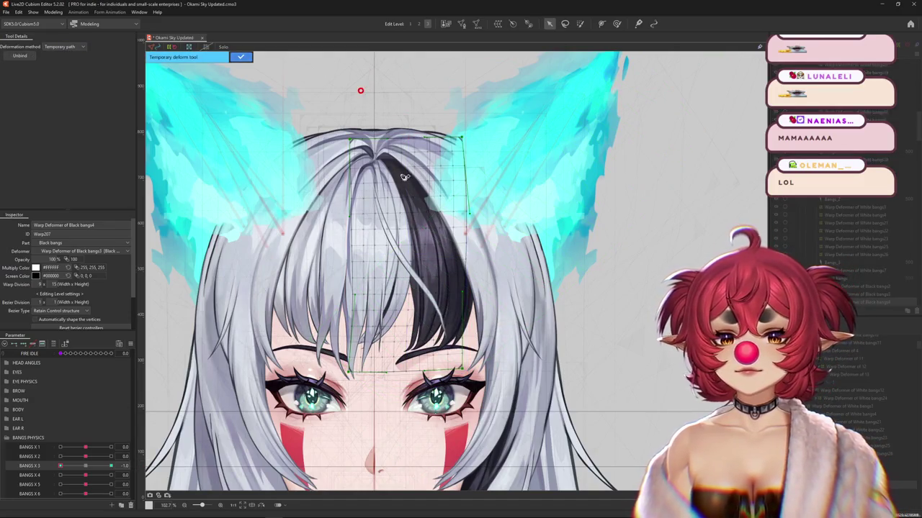
{"action": "left_click", "coordinate": [432, 252]}
{"action": "left_click", "coordinate": [401, 456]}
{"action": "mouse_move", "coordinate": [395, 453]}
{"action": "left_mouse_down"}
{"action": "mouse_move", "coordinate": [327, 432]}
{"action": "mouse_move", "coordinate": [322, 383]}
{"action": "mouse_move", "coordinate": [347, 315]}
{"action": "left_mouse_up"}
{"action": "left_click", "coordinate": [241, 56]}
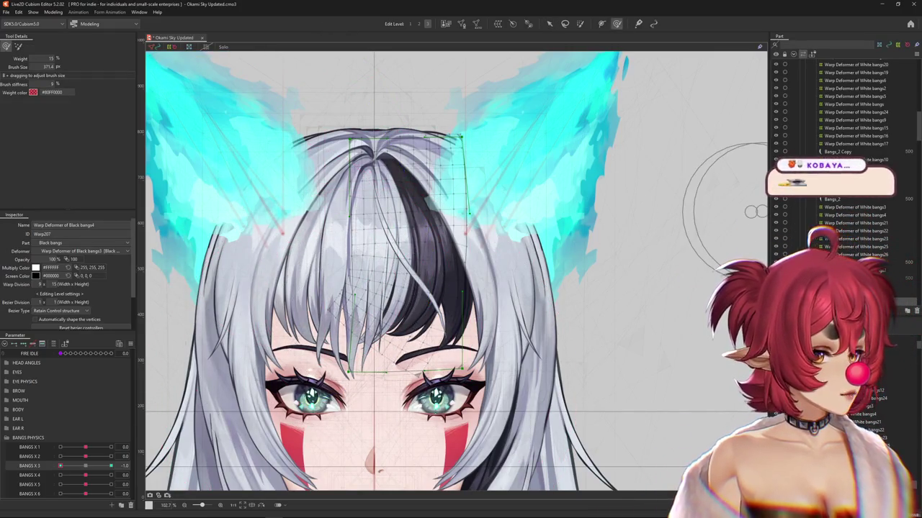
Enlarge the brush and scrub BANGS X 3 back to 0.0 to preview the swing
{"action": "left_click_drag", "start_coordinate": [403, 353], "coordinate": [443, 374]}
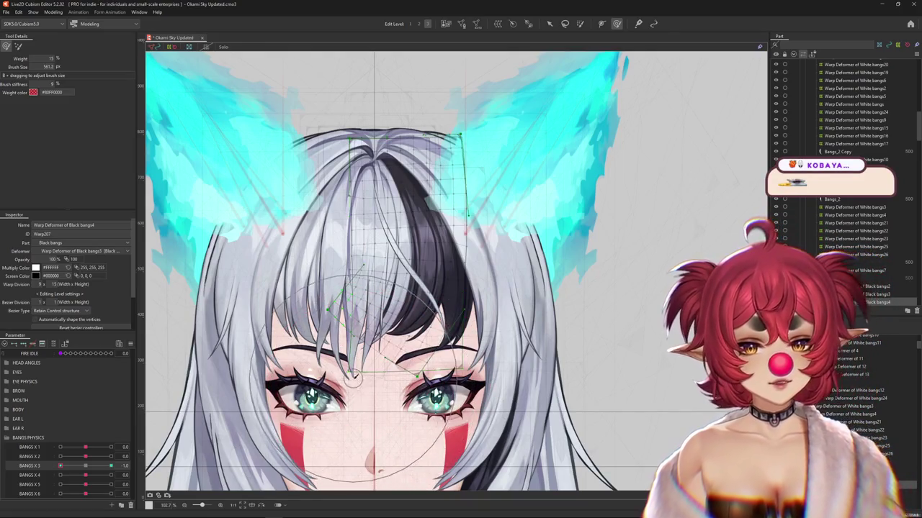
{"action": "left_click", "coordinate": [87, 465]}
{"action": "left_click_drag", "start_coordinate": [87, 465], "coordinate": [61, 466]}
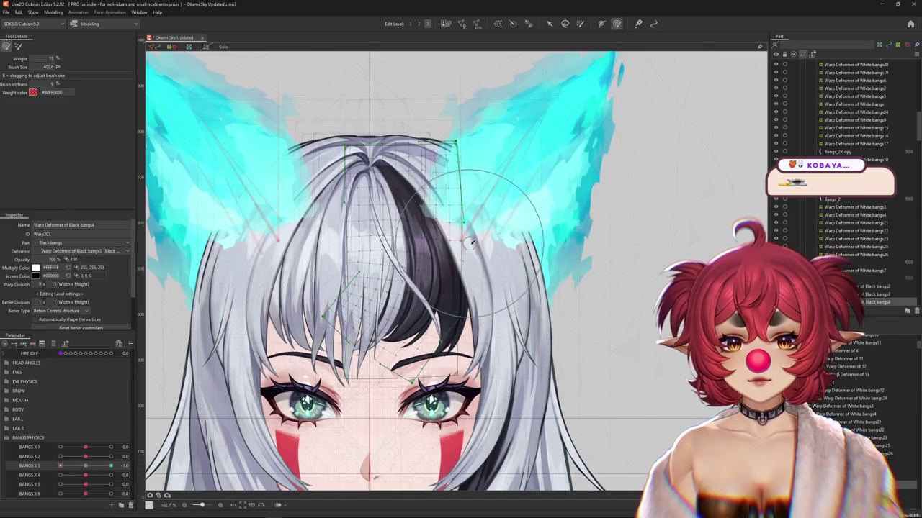
{"action": "left_click", "coordinate": [86, 467]}
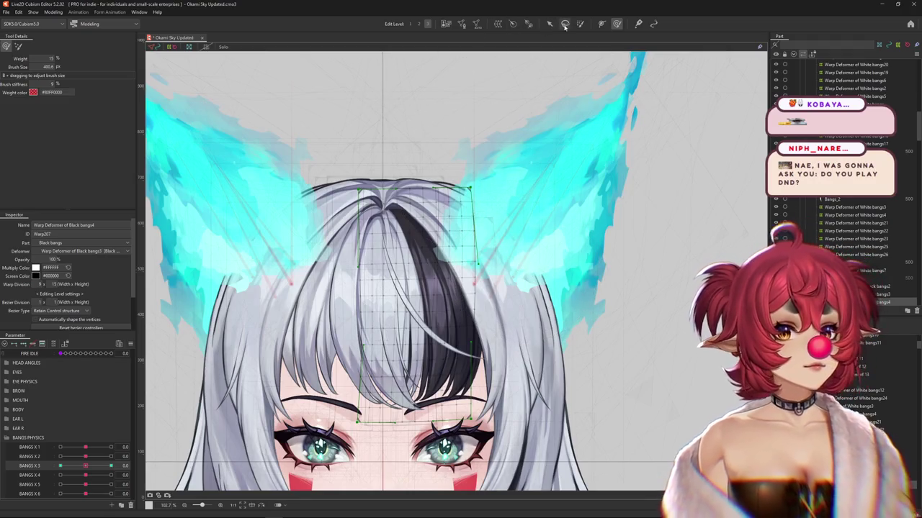
Paint weights on Warp Deformer of Black bangs4, checking BANGS X 3 at -1.0, 0 and 1.0
{"action": "key", "text": "w"}
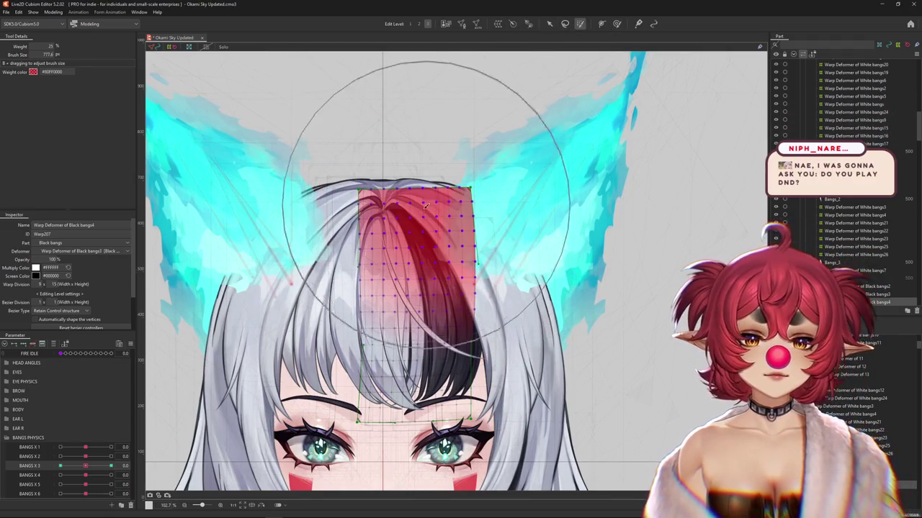
{"action": "left_click_drag", "start_coordinate": [448, 207], "coordinate": [397, 80]}
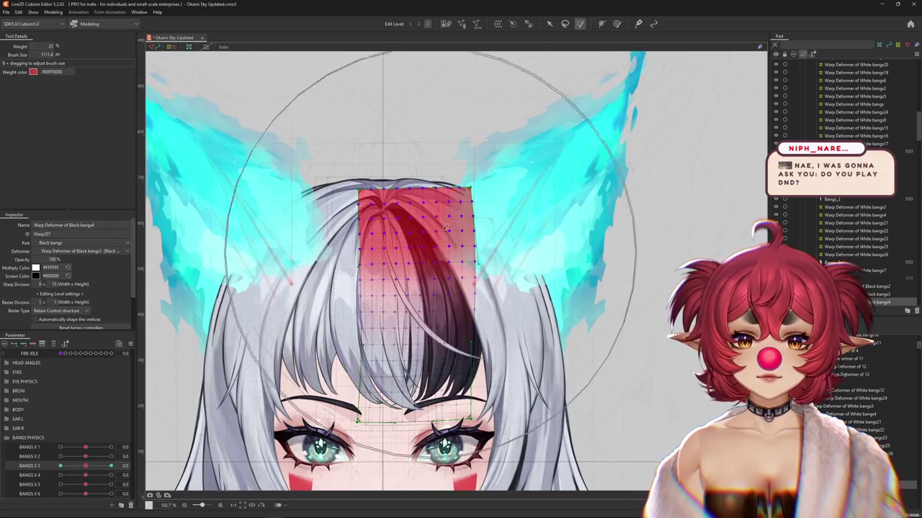
{"action": "key", "text": "Left"}
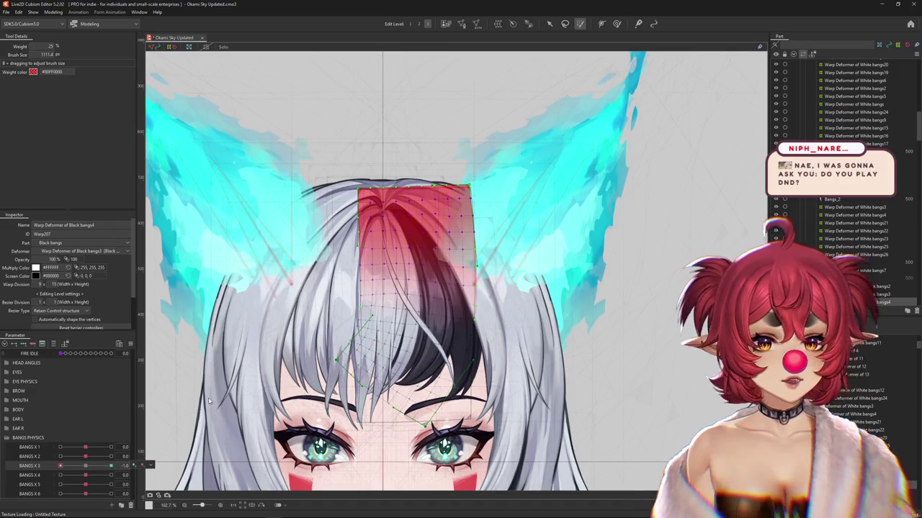
{"action": "key", "text": "Right"}
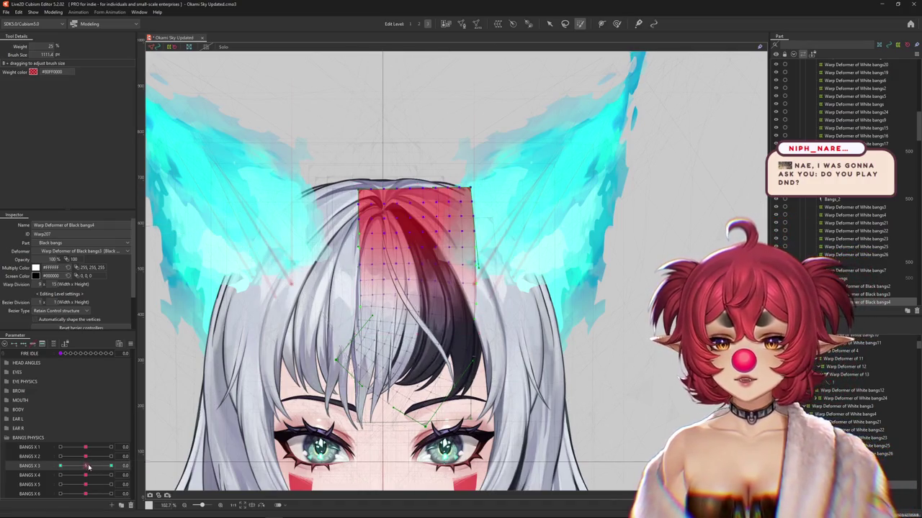
{"action": "key", "text": "Right"}
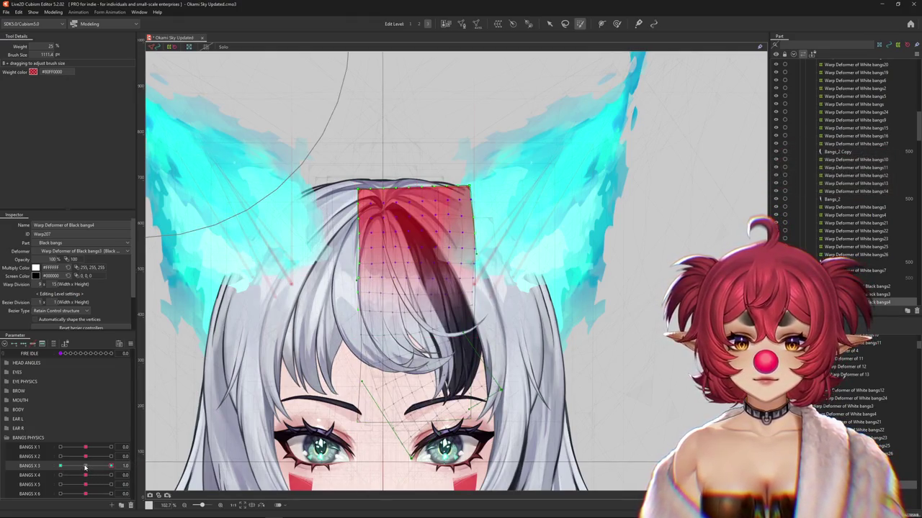
{"action": "left_click", "coordinate": [628, 504]}
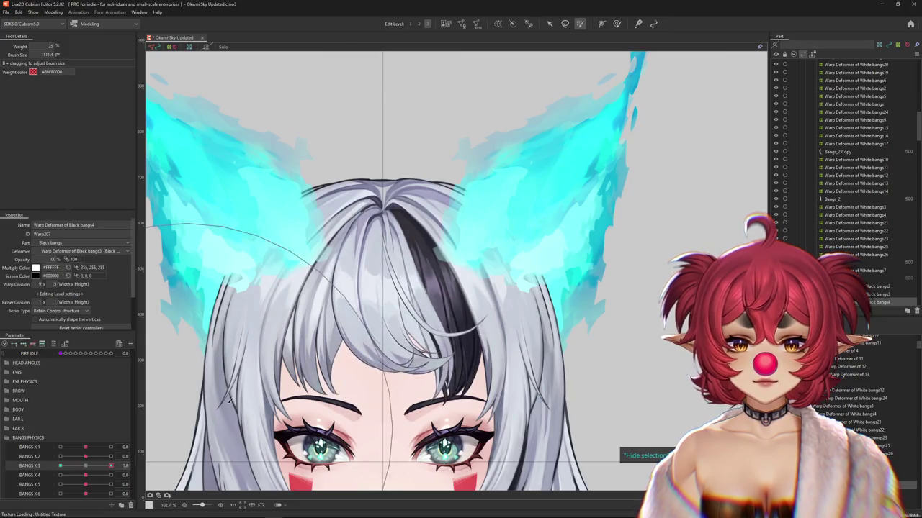
{"action": "mouse_move", "coordinate": [111, 465]}
{"action": "left_mouse_down"}
{"action": "mouse_move", "coordinate": [70, 464]}
{"action": "mouse_move", "coordinate": [111, 466]}
{"action": "left_mouse_up"}
{"action": "left_click", "coordinate": [616, 24]}
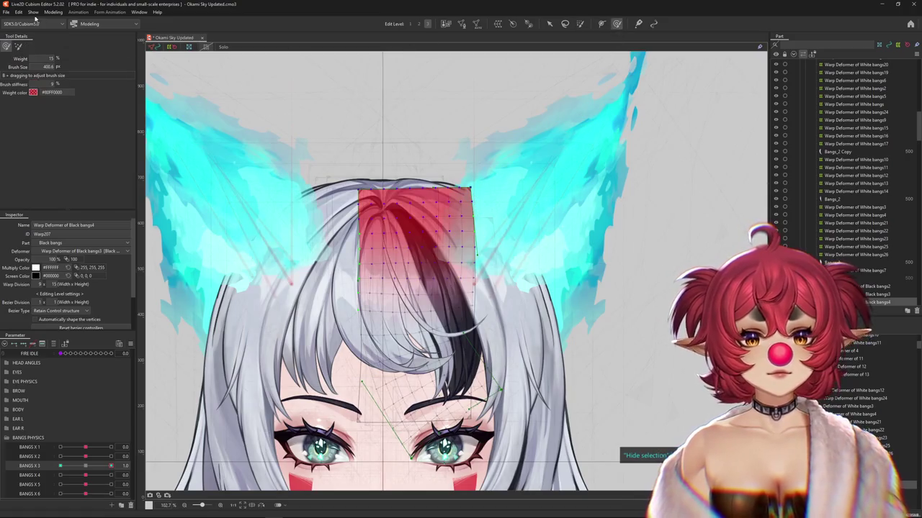
Brush-smooth the bangs at BANGS X 3 -1.0 and test the sway between -1 and 1
{"action": "left_click_drag", "start_coordinate": [391, 209], "coordinate": [345, 216]}
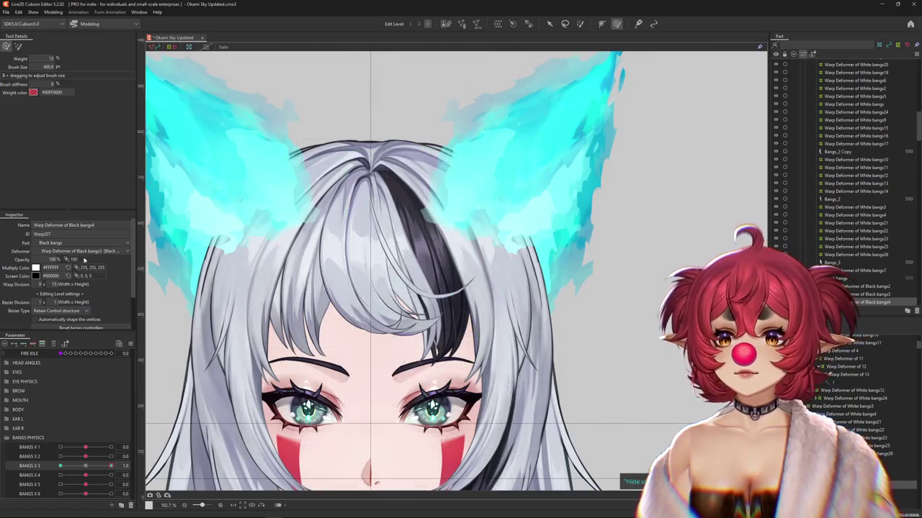
{"action": "left_click_drag", "start_coordinate": [84, 466], "coordinate": [61, 466]}
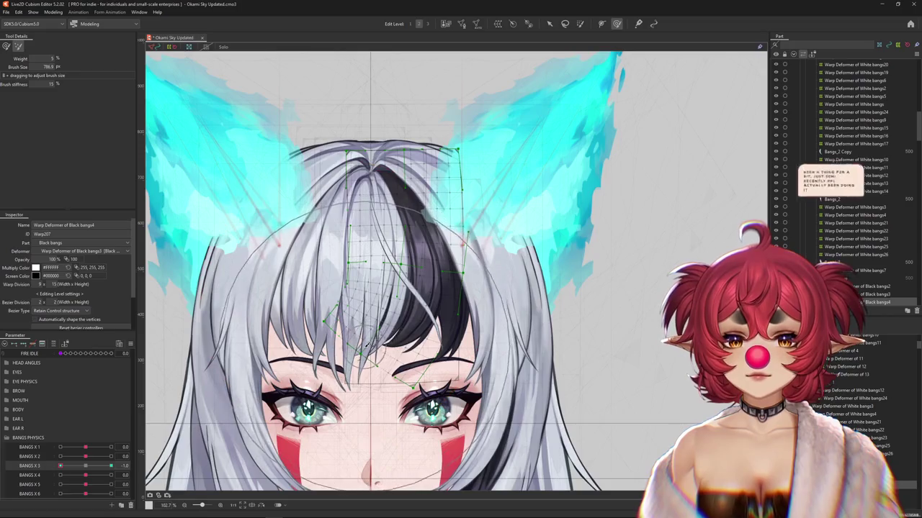
{"action": "left_click", "coordinate": [430, 24]}
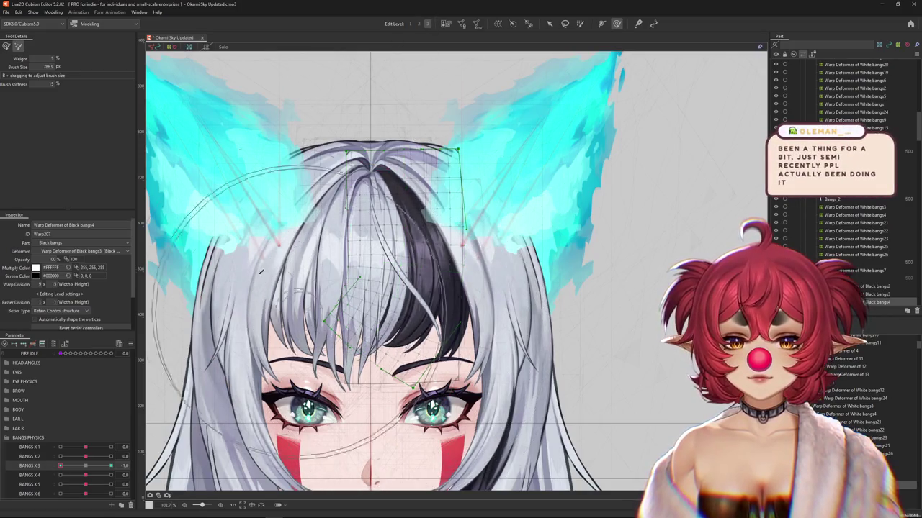
{"action": "left_click", "coordinate": [60, 466]}
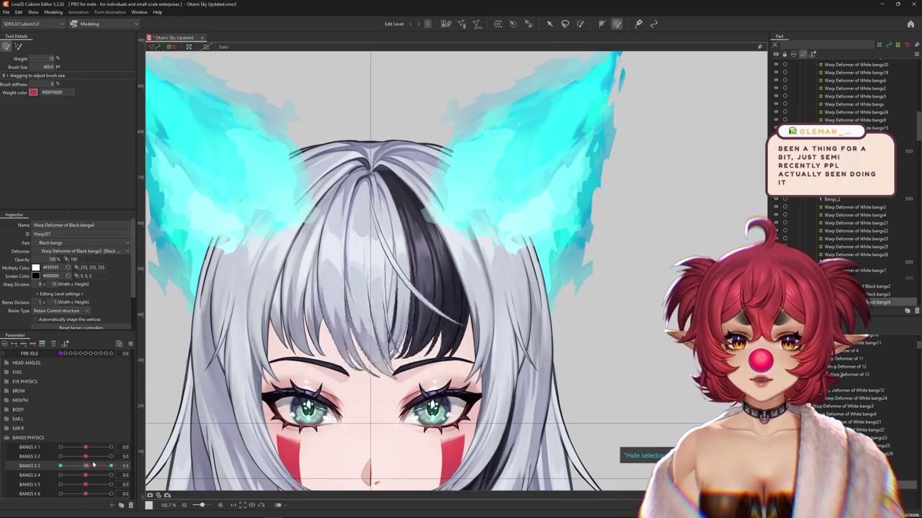
{"action": "scroll", "coordinate": [457, 367], "scroll_direction": "down", "scroll_amount": 3}
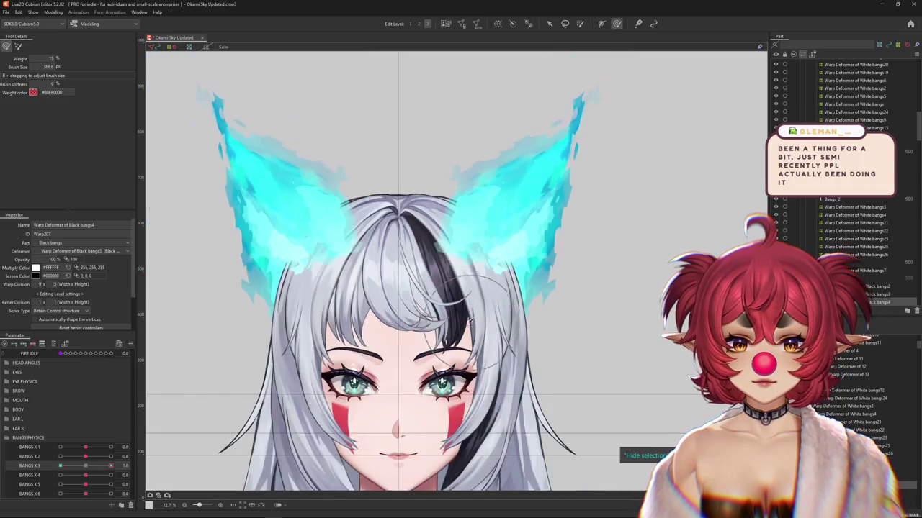
{"action": "scroll", "coordinate": [459, 309], "scroll_direction": "up", "scroll_amount": 5}
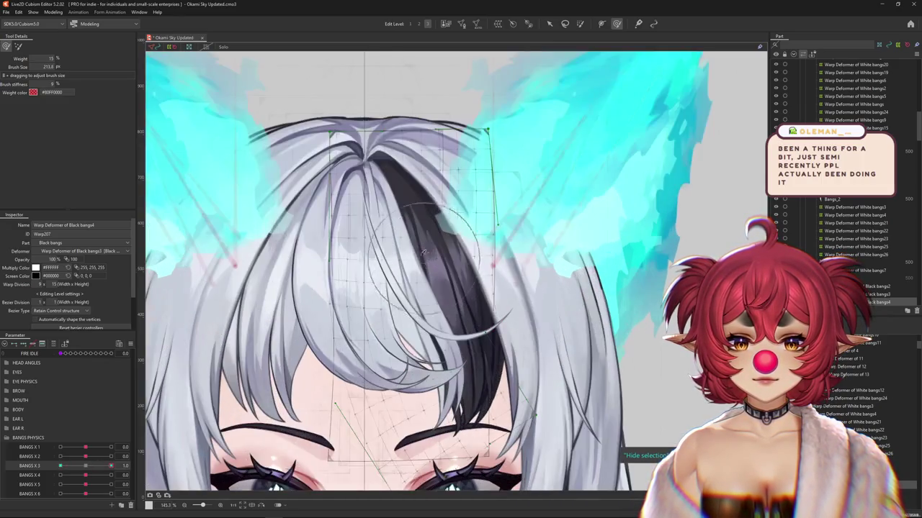
{"action": "scroll", "coordinate": [435, 271], "scroll_direction": "down", "scroll_amount": 2}
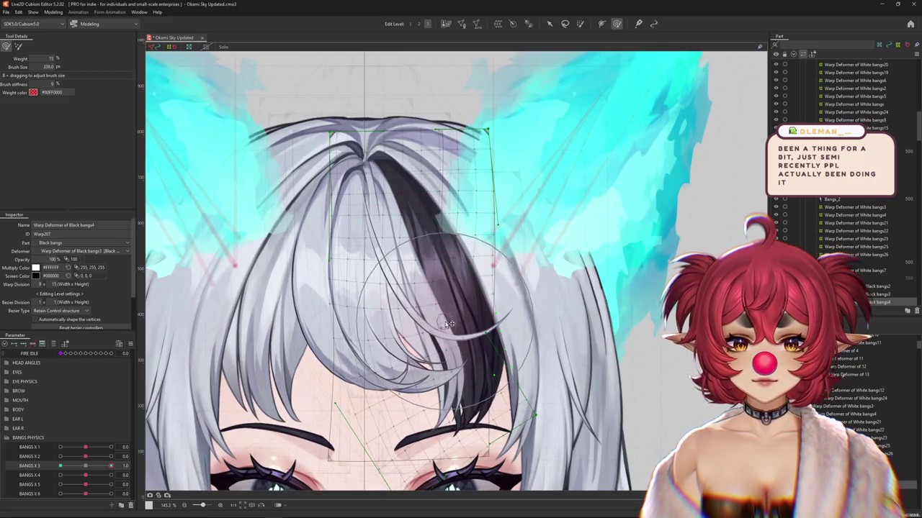
{"action": "left_click", "coordinate": [86, 466]}
{"action": "mouse_move", "coordinate": [87, 467]}
{"action": "left_mouse_down"}
{"action": "mouse_move", "coordinate": [113, 466]}
{"action": "mouse_move", "coordinate": [61, 466]}
{"action": "left_mouse_up"}
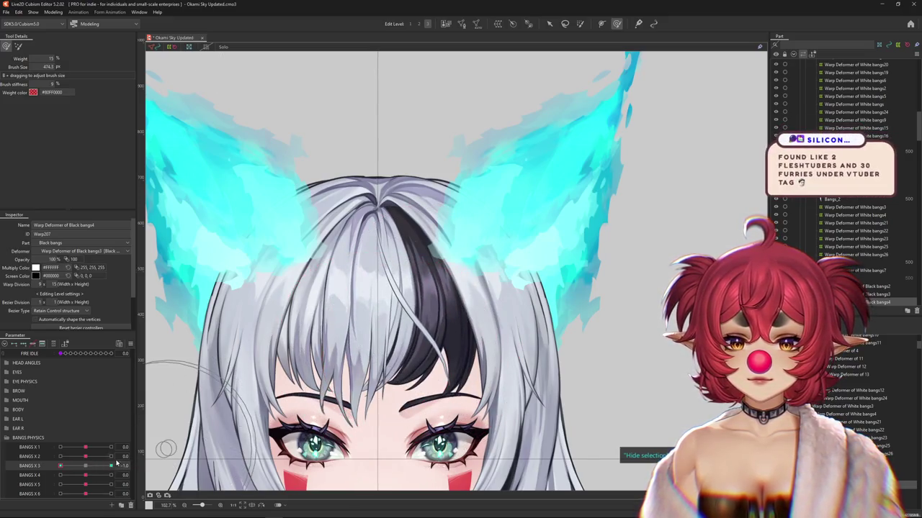
{"action": "left_click_drag", "start_coordinate": [416, 353], "coordinate": [382, 360]}
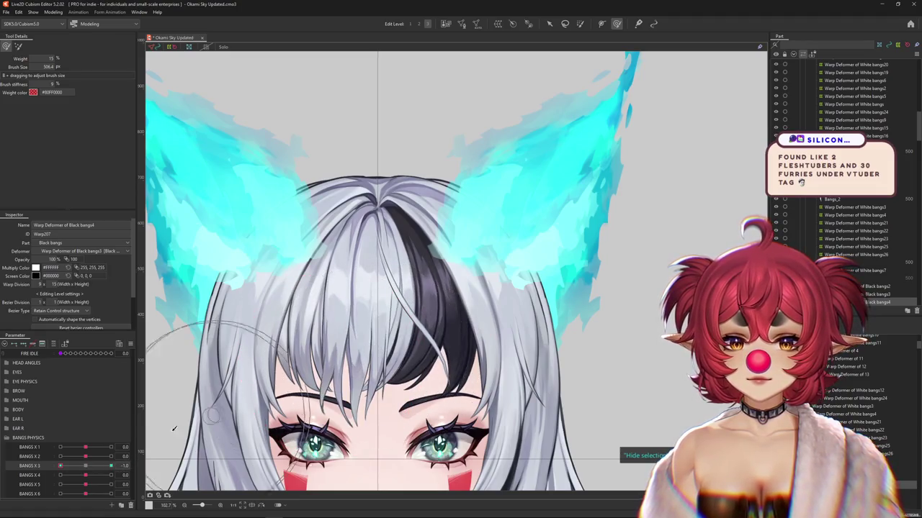
{"action": "left_click_drag", "start_coordinate": [85, 457], "coordinate": [106, 455]}
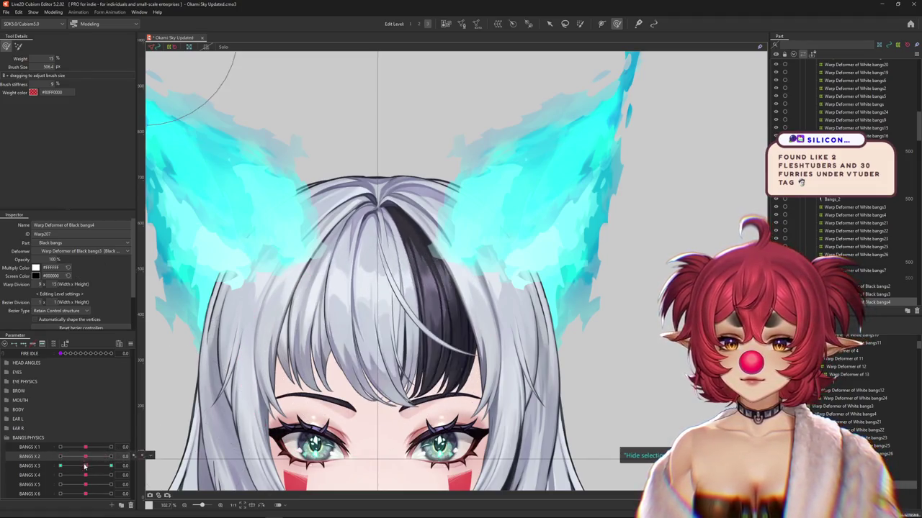
Wrap the black bangs art mesh in a new Warp Deformer of Black bangs5
{"action": "left_click", "coordinate": [414, 238]}
{"action": "left_click", "coordinate": [508, 24]}
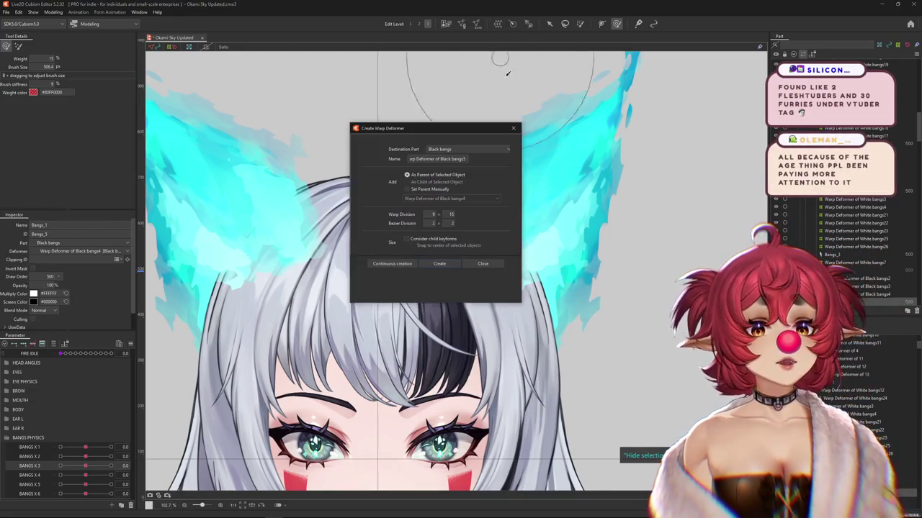
{"action": "key", "text": "Return"}
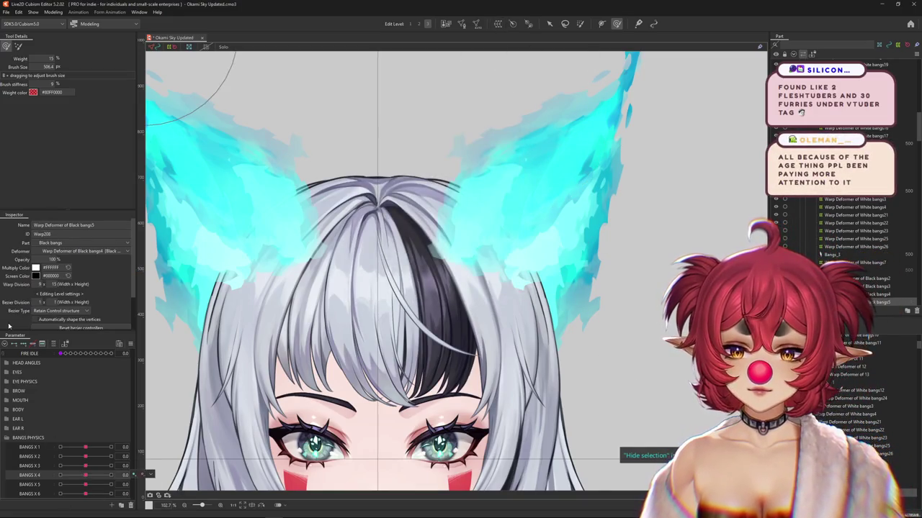
Compare BANGS X 4 at 0 and 1.0, leaving it on the 1.0 key
{"action": "left_click", "coordinate": [111, 475]}
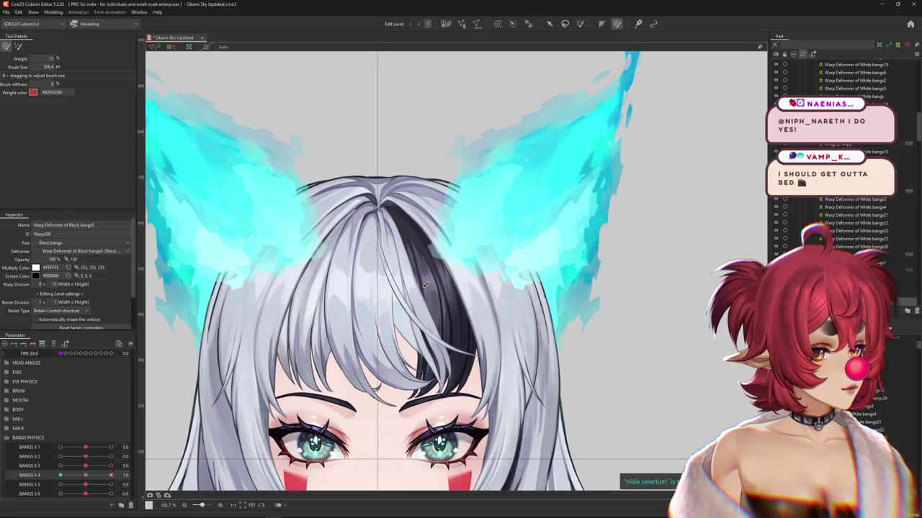
{"action": "scroll", "coordinate": [425, 285], "scroll_direction": "down", "scroll_amount": 3}
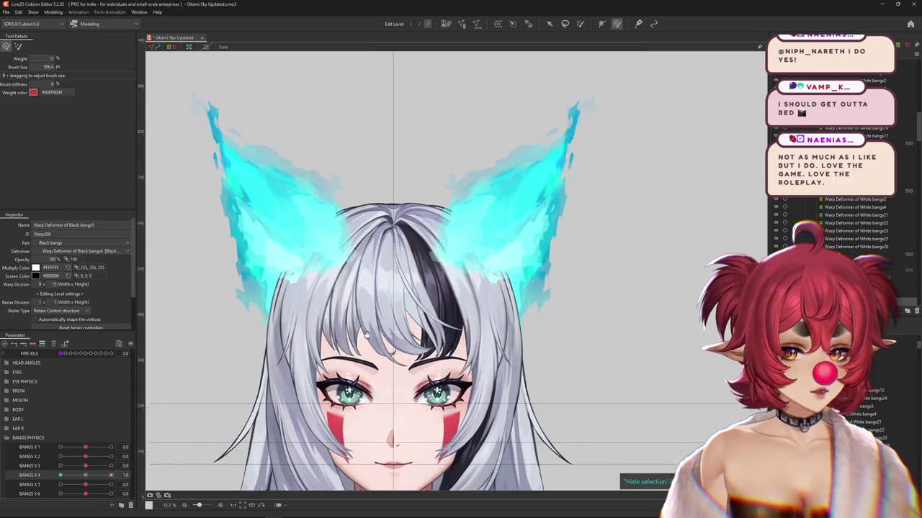
{"action": "scroll", "coordinate": [180, 410], "scroll_direction": "up", "scroll_amount": 2}
{"action": "left_click_drag", "start_coordinate": [110, 476], "coordinate": [87, 477]}
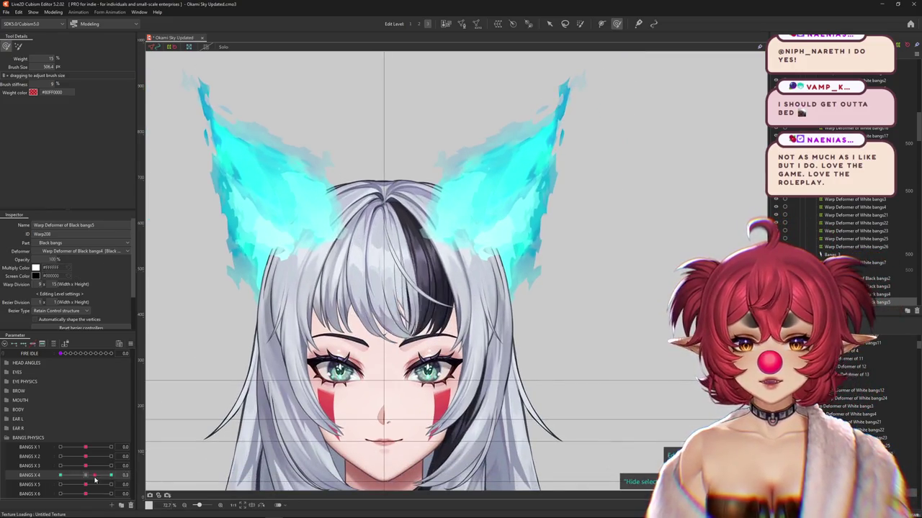
{"action": "scroll", "coordinate": [425, 285], "scroll_direction": "up", "scroll_amount": 3}
{"action": "left_click_drag", "start_coordinate": [87, 477], "coordinate": [111, 476]}
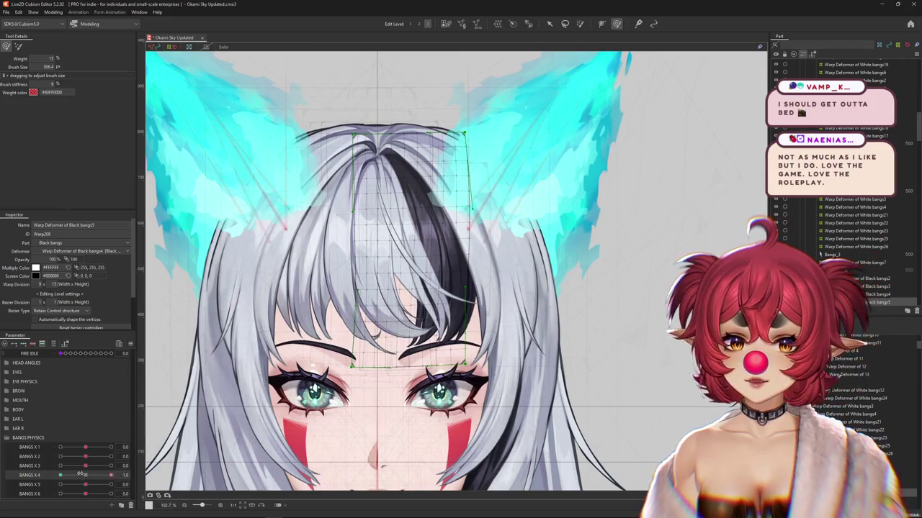
Bend the black bangs warp deformer rightward along a temporary path for BANGS X 4 at 1.0
{"action": "left_click", "coordinate": [547, 24]}
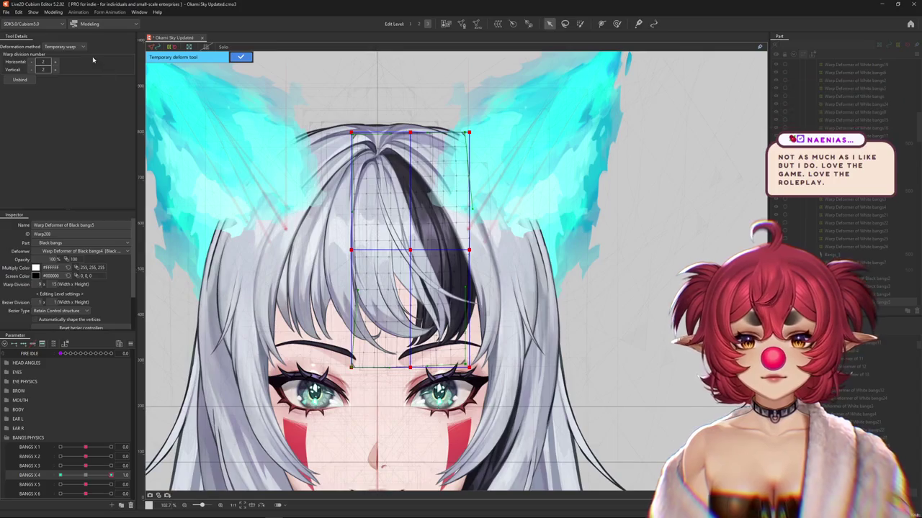
{"action": "left_click", "coordinate": [65, 46]}
{"action": "left_click", "coordinate": [62, 62]}
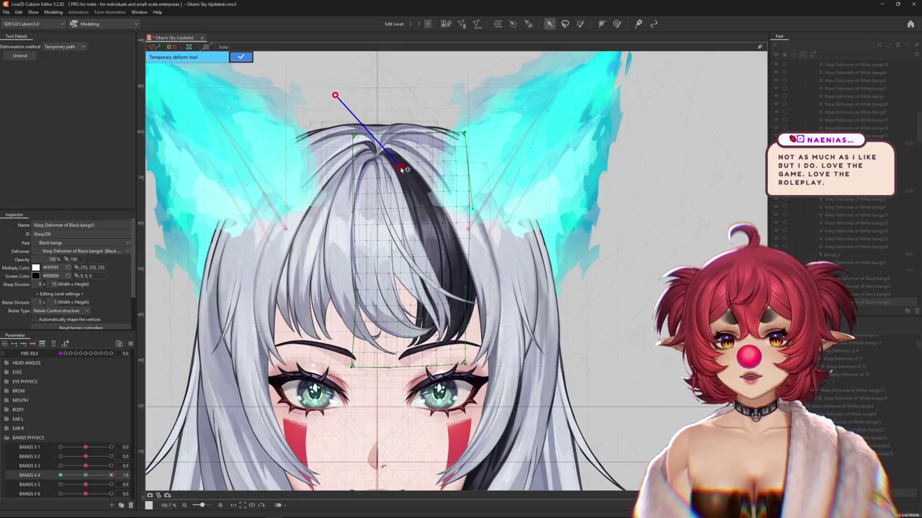
{"action": "left_click", "coordinate": [432, 247]}
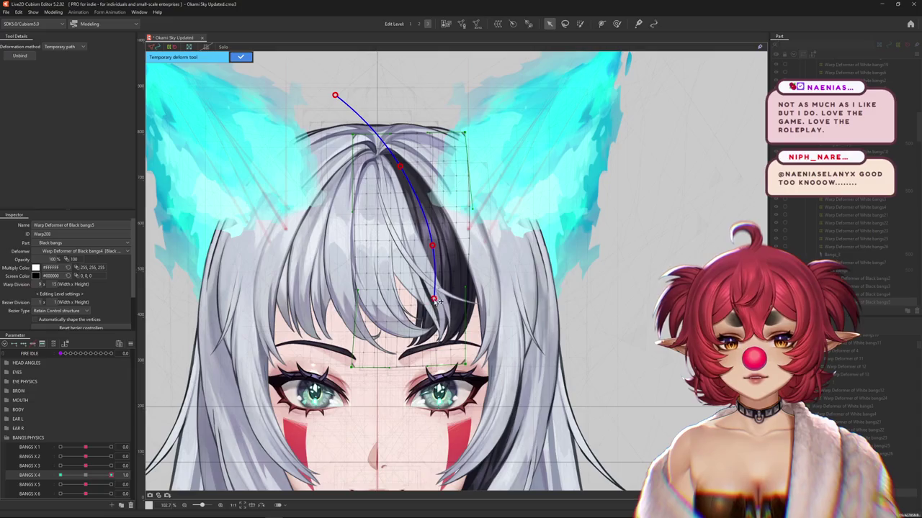
{"action": "left_click_drag", "start_coordinate": [487, 459], "coordinate": [526, 452]}
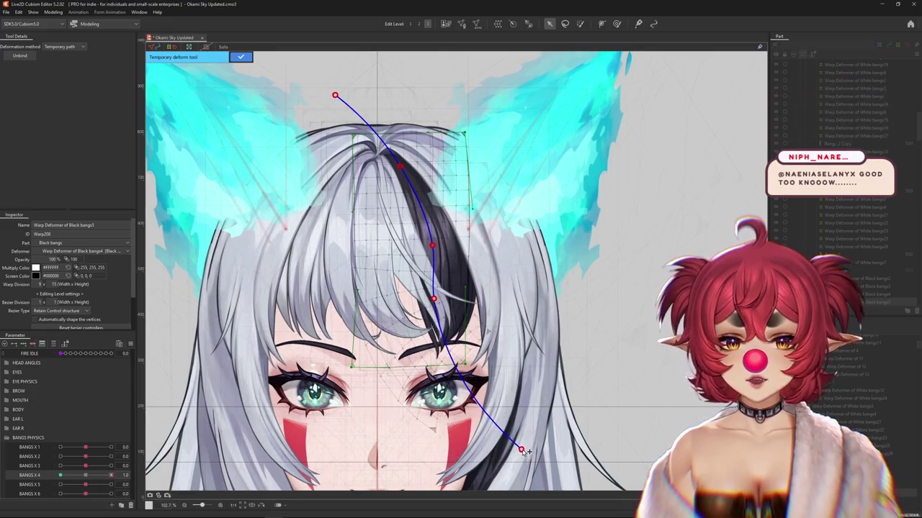
{"action": "left_click", "coordinate": [240, 56]}
Resize the weight brush over the bangs and scrub BANGS X 4 between rest and 1.0
{"action": "left_click", "coordinate": [616, 24]}
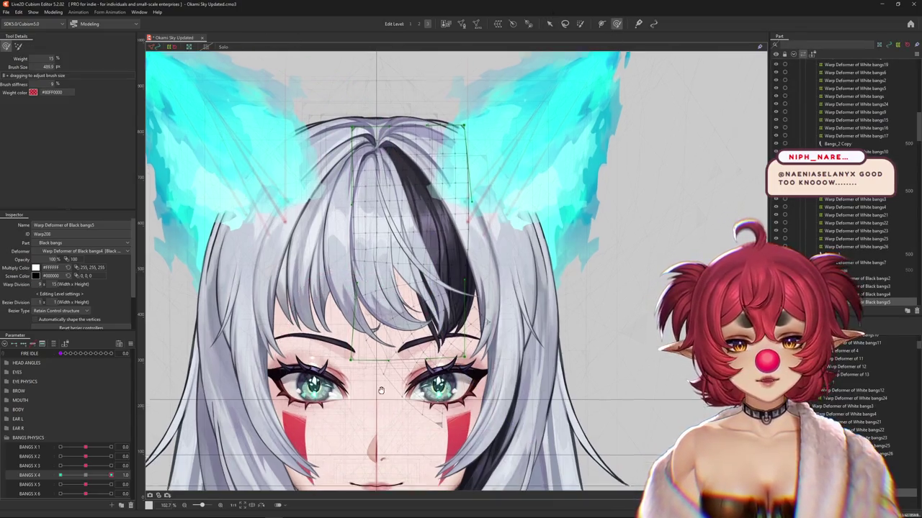
{"action": "left_click_drag", "start_coordinate": [382, 397], "coordinate": [374, 354]}
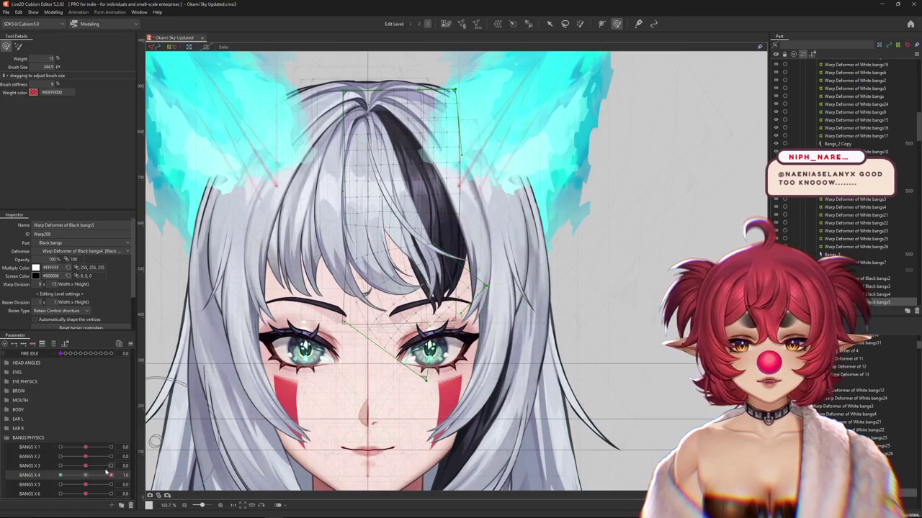
{"action": "mouse_move", "coordinate": [442, 288]}
{"action": "left_mouse_down"}
{"action": "mouse_move", "coordinate": [468, 305]}
{"action": "mouse_move", "coordinate": [490, 350]}
{"action": "left_mouse_up"}
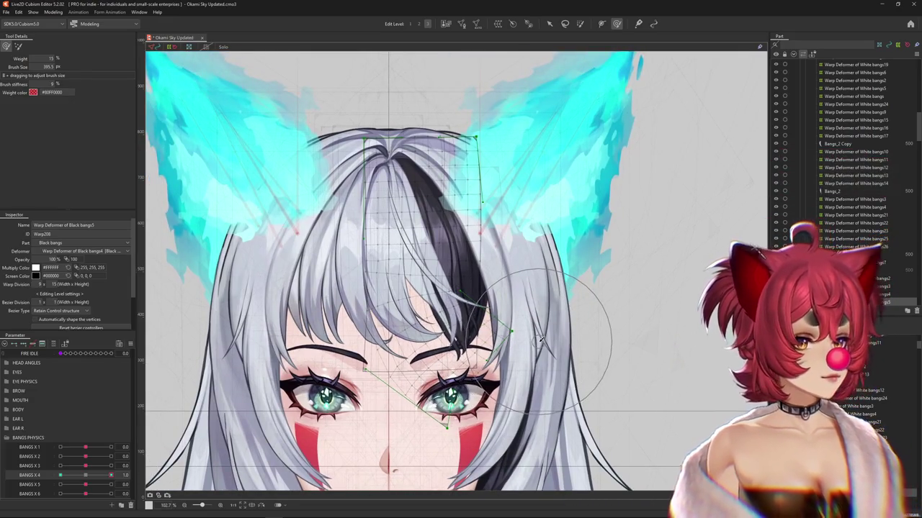
{"action": "left_click_drag", "start_coordinate": [540, 342], "coordinate": [152, 450]}
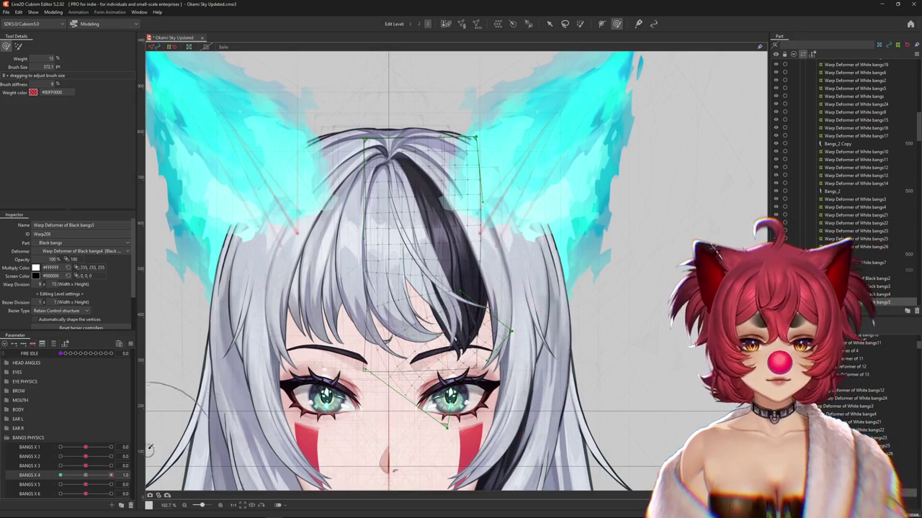
{"action": "left_click_drag", "start_coordinate": [111, 475], "coordinate": [85, 475]}
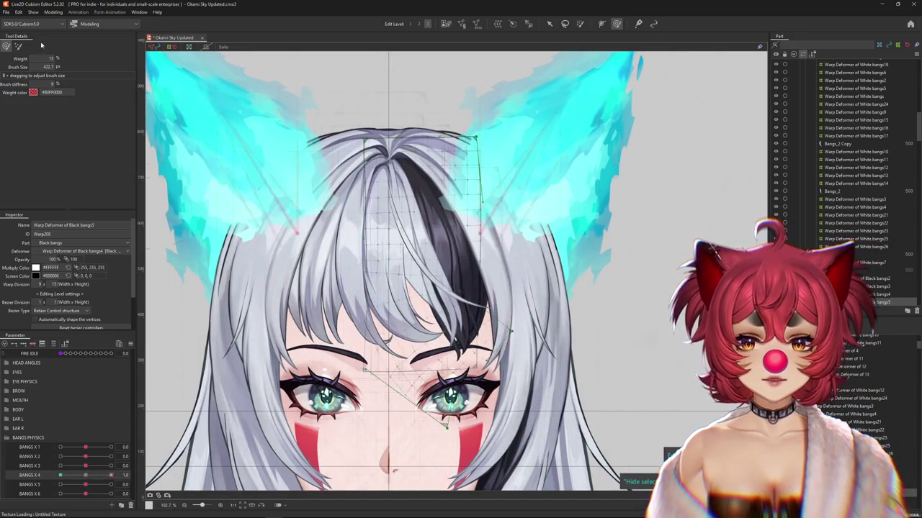
{"action": "left_click", "coordinate": [89, 471]}
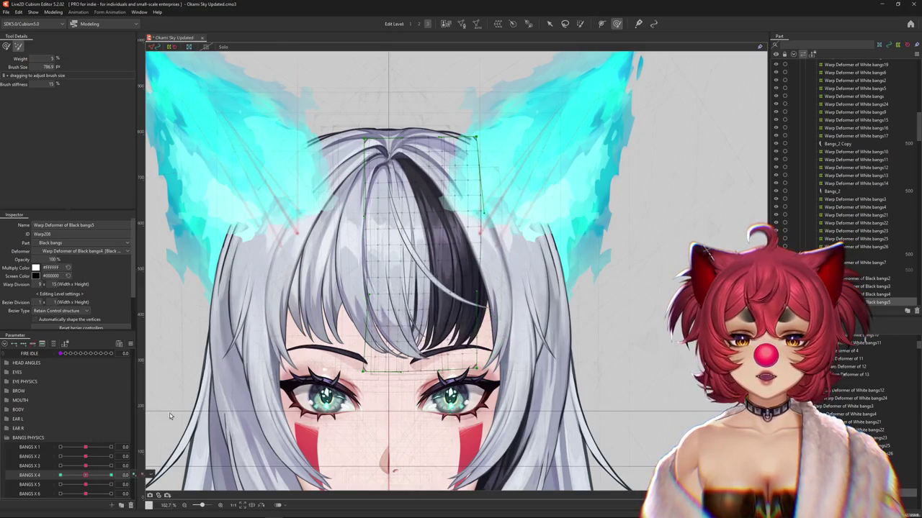
{"action": "left_click_drag", "start_coordinate": [96, 475], "coordinate": [111, 475]}
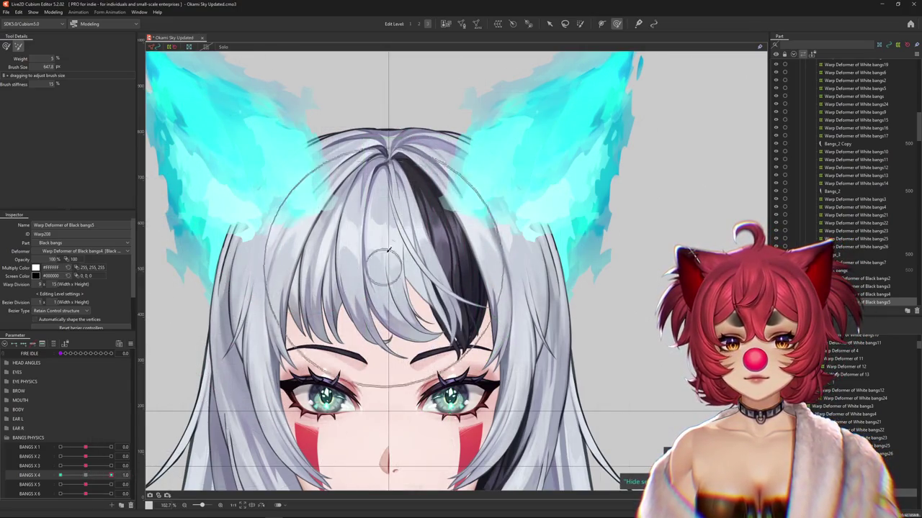
Smooth the bangs with a lighter weight brush and set the bezier division to 2×2
{"action": "left_click", "coordinate": [6, 46]}
{"action": "left_click_drag", "start_coordinate": [111, 475], "coordinate": [75, 477]}
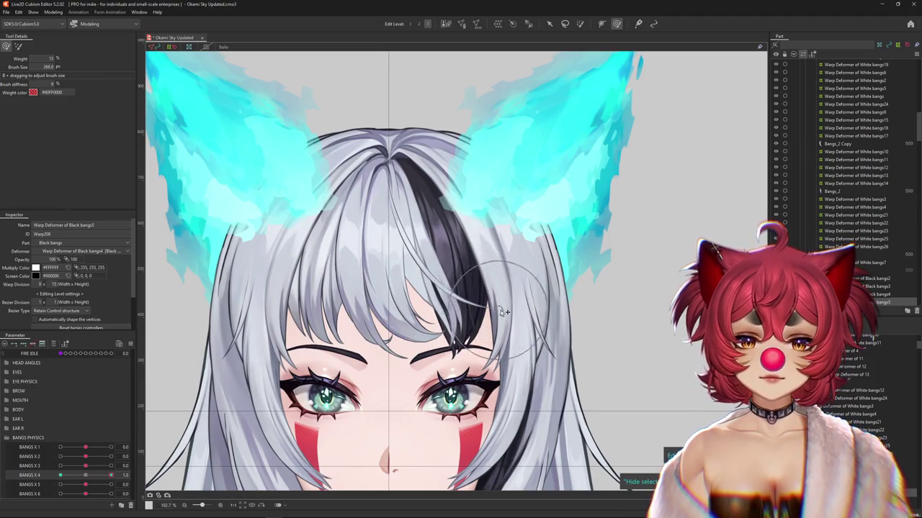
{"action": "left_click_drag", "start_coordinate": [506, 326], "coordinate": [264, 293]}
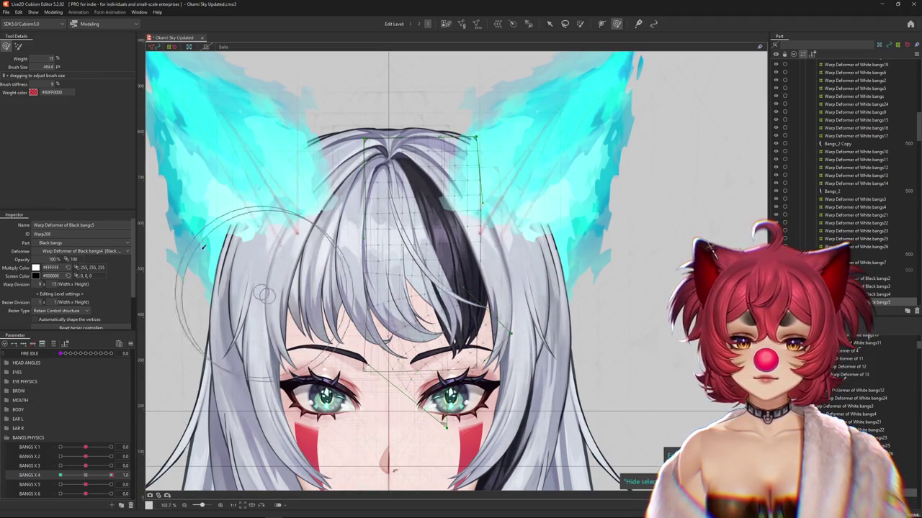
{"action": "left_click", "coordinate": [18, 46]}
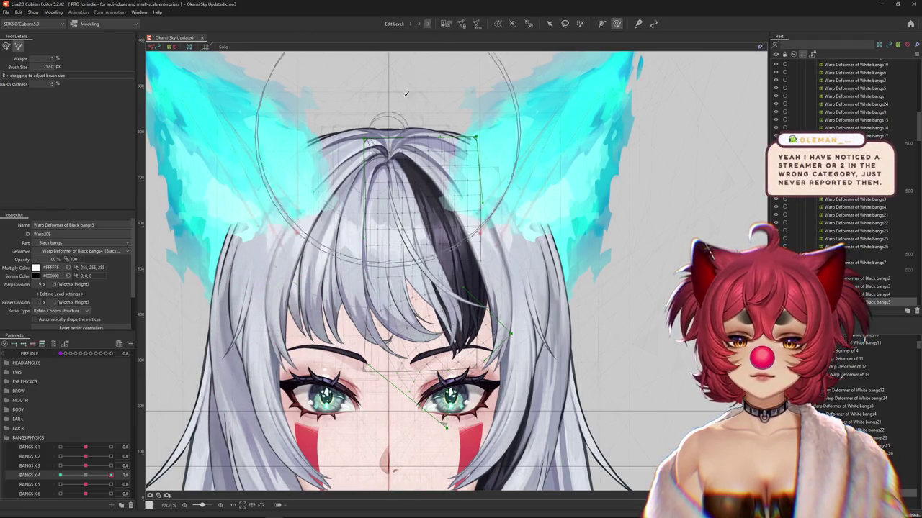
{"action": "left_click", "coordinate": [420, 24]}
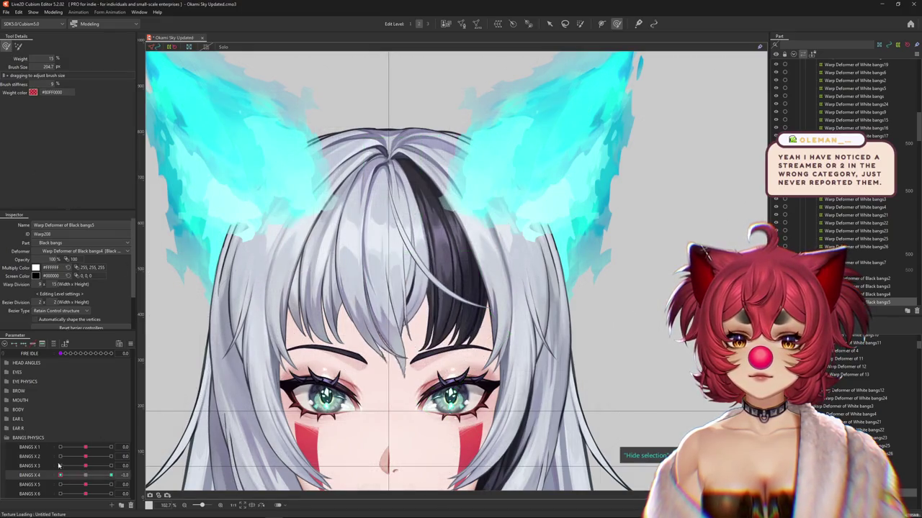
Bend the Black bangs5 deformer along a temporary path toward the left cheek, lifting the tips
{"action": "left_click", "coordinate": [550, 24]}
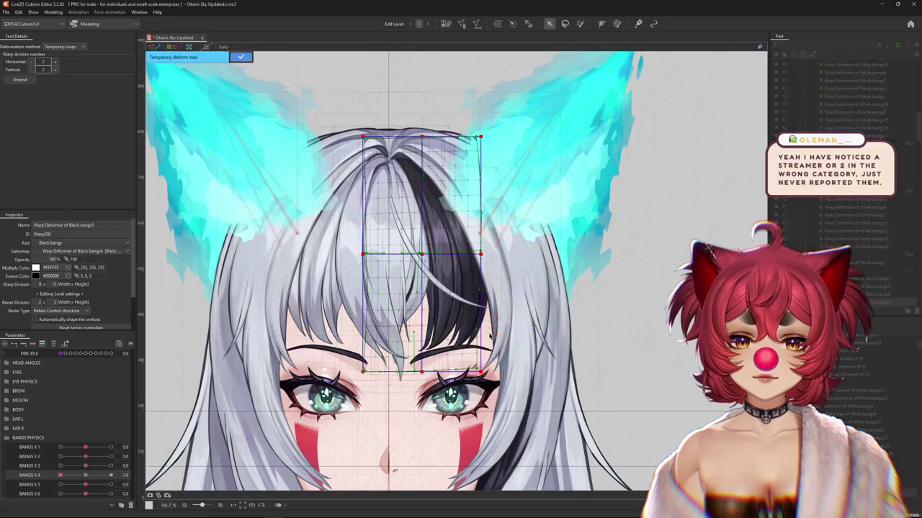
{"action": "left_click", "coordinate": [58, 48]}
{"action": "left_click", "coordinate": [59, 98]}
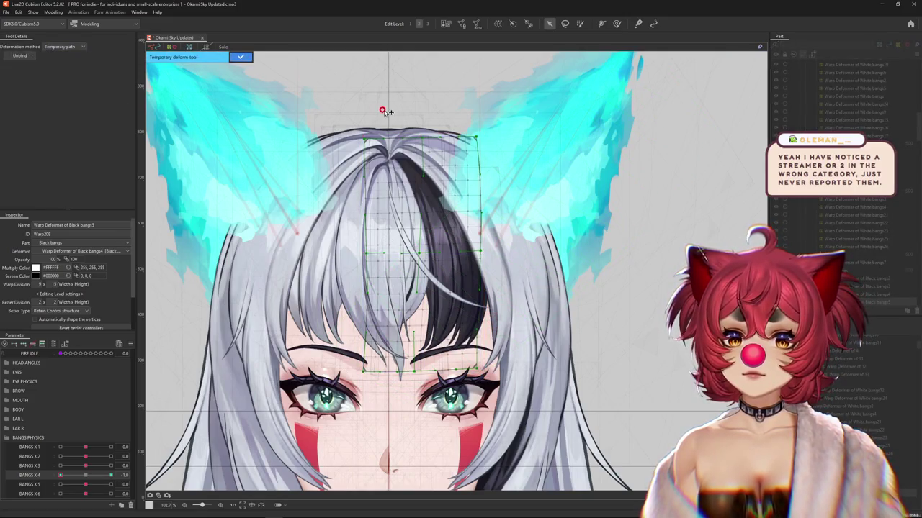
{"action": "left_click_drag", "start_coordinate": [387, 448], "coordinate": [343, 435]}
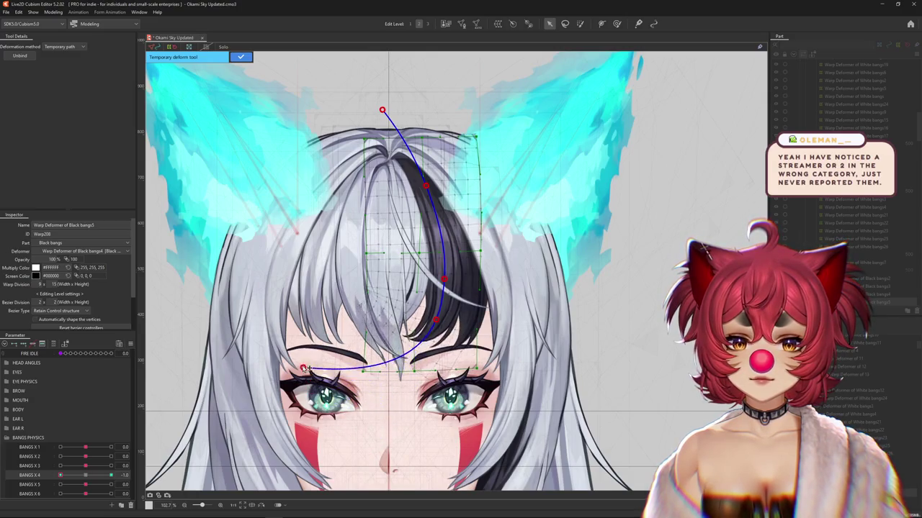
{"action": "left_click_drag", "start_coordinate": [438, 321], "coordinate": [430, 321]}
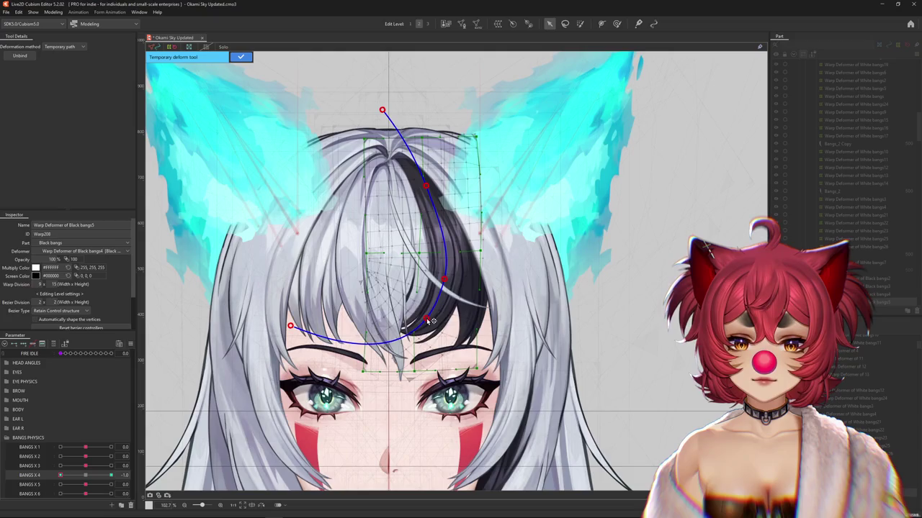
{"action": "left_click", "coordinate": [240, 58]}
Brush-sculpt the Black bangs5 warp mesh at BANGS X 4 = -1 with an enlarged deform brush
{"action": "key", "text": "b"}
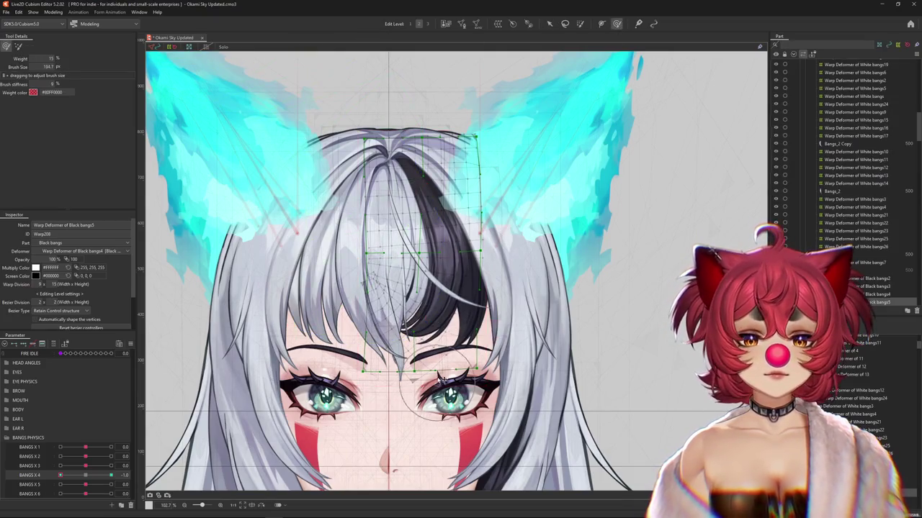
{"action": "left_click_drag", "start_coordinate": [471, 357], "coordinate": [446, 383]}
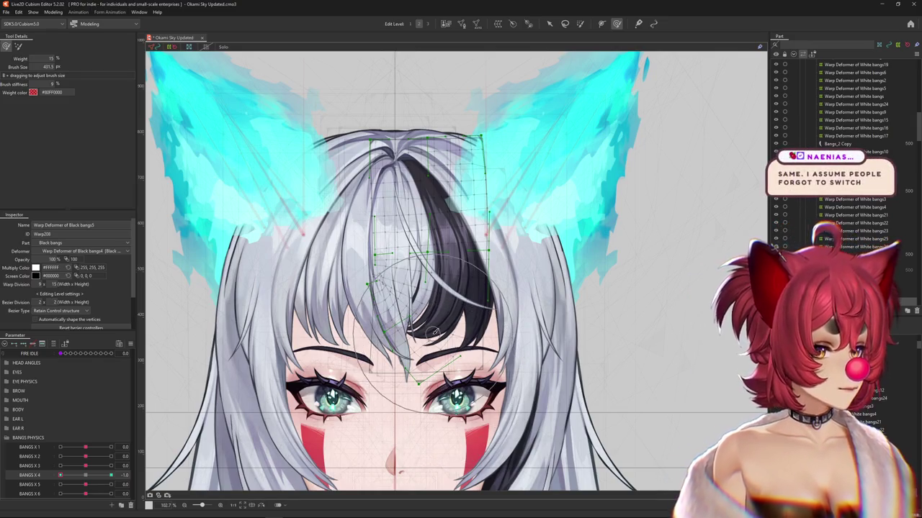
{"action": "scroll", "coordinate": [447, 326], "scroll_direction": "down", "scroll_amount": 3}
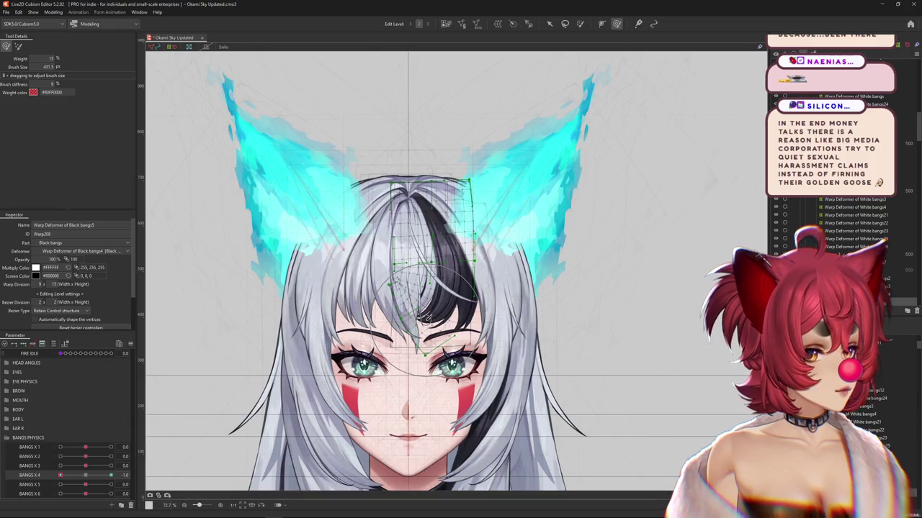
{"action": "scroll", "coordinate": [426, 317], "scroll_direction": "up", "scroll_amount": 1}
{"action": "scroll", "coordinate": [426, 316], "scroll_direction": "up", "scroll_amount": 1}
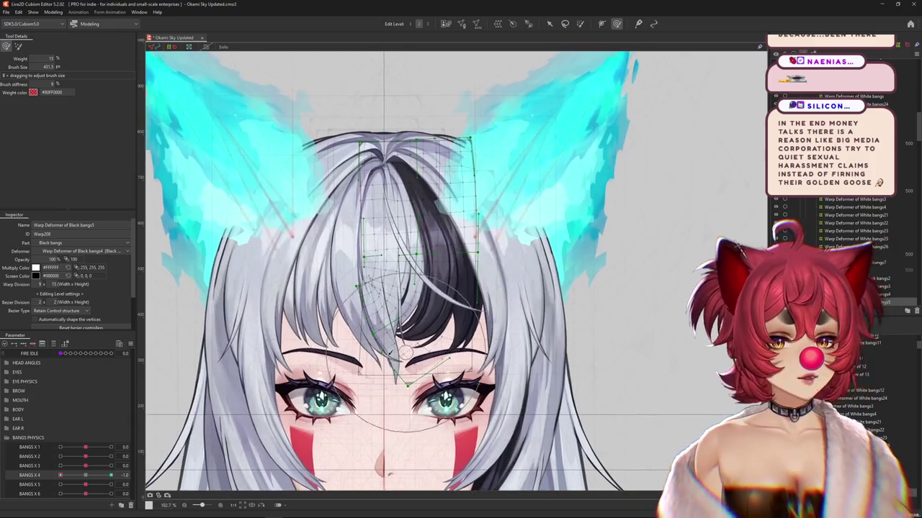
{"action": "left_click", "coordinate": [87, 481]}
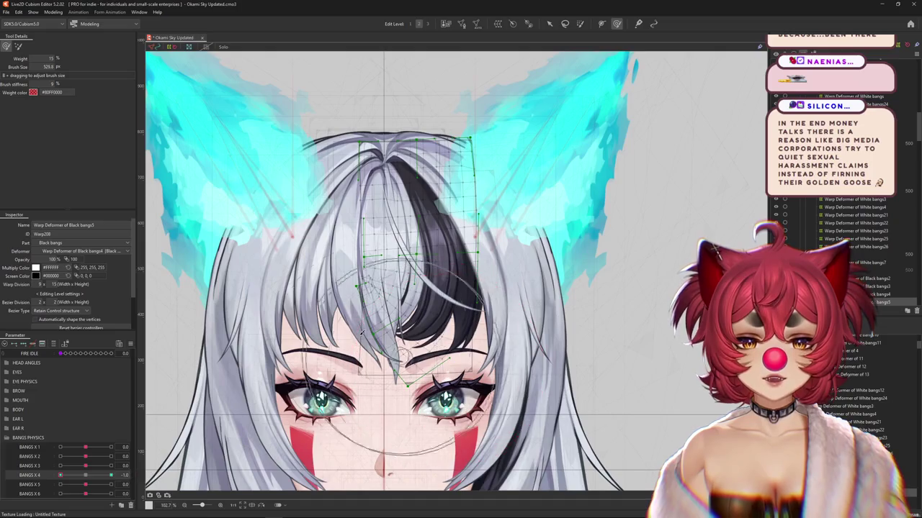
{"action": "left_click_drag", "start_coordinate": [387, 346], "coordinate": [374, 290]}
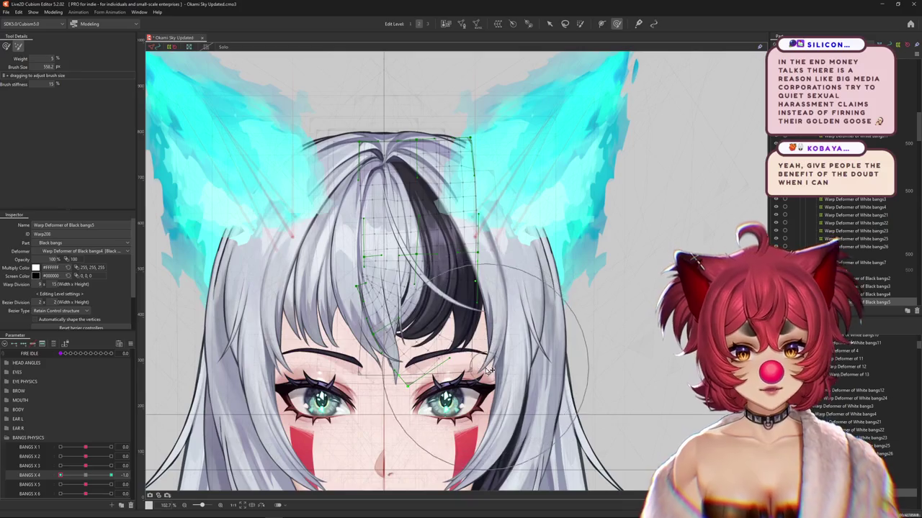
{"action": "left_click_drag", "start_coordinate": [385, 194], "coordinate": [388, 185]}
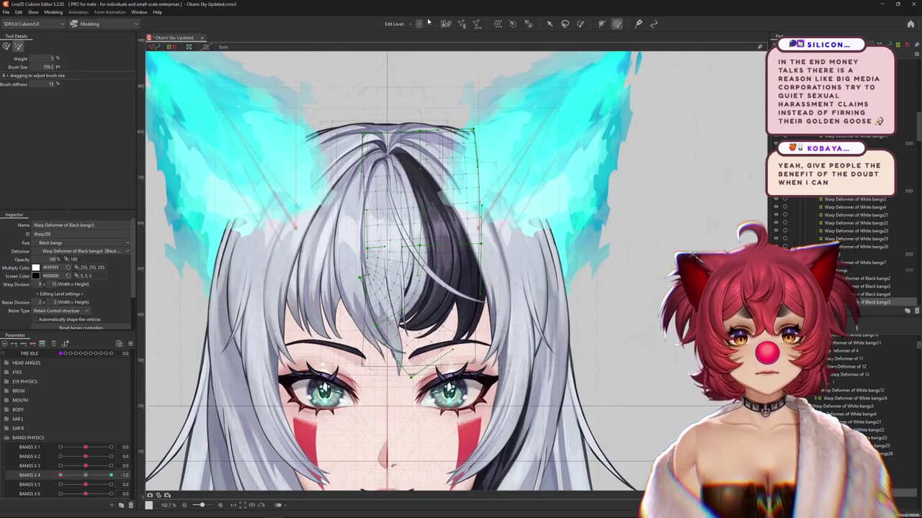
Refine the bangs' centre with a smaller brush, scrubbing BANGS X 4 across 0, -1 and 1
{"action": "key", "text": "2"}
{"action": "left_click", "coordinate": [617, 25]}
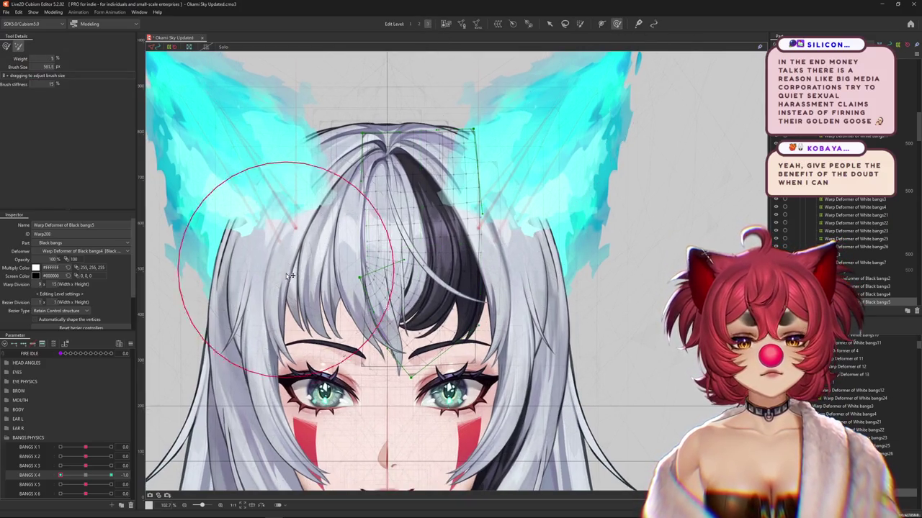
{"action": "left_click_drag", "start_coordinate": [402, 389], "coordinate": [367, 388]}
{"action": "mouse_move", "coordinate": [506, 260]}
{"action": "left_mouse_down"}
{"action": "mouse_move", "coordinate": [499, 290]}
{"action": "mouse_move", "coordinate": [162, 165]}
{"action": "left_mouse_up"}
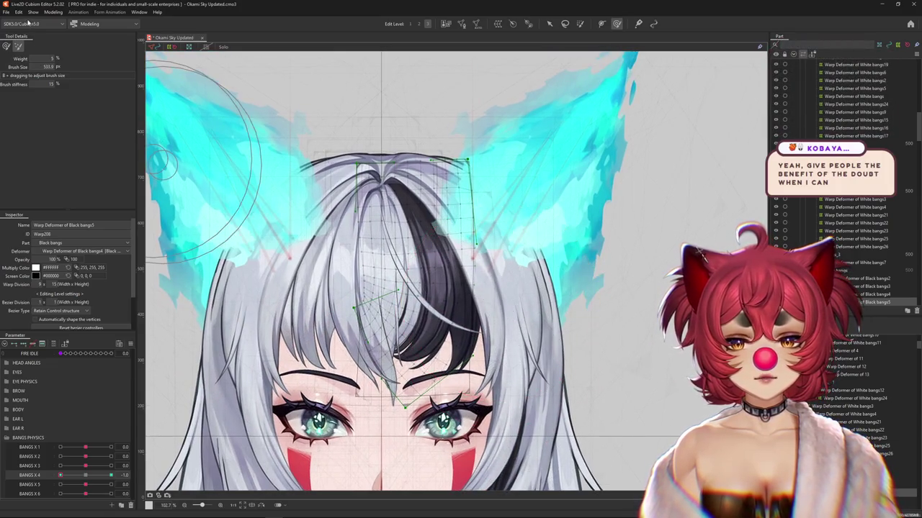
{"action": "left_click_drag", "start_coordinate": [481, 311], "coordinate": [463, 312]}
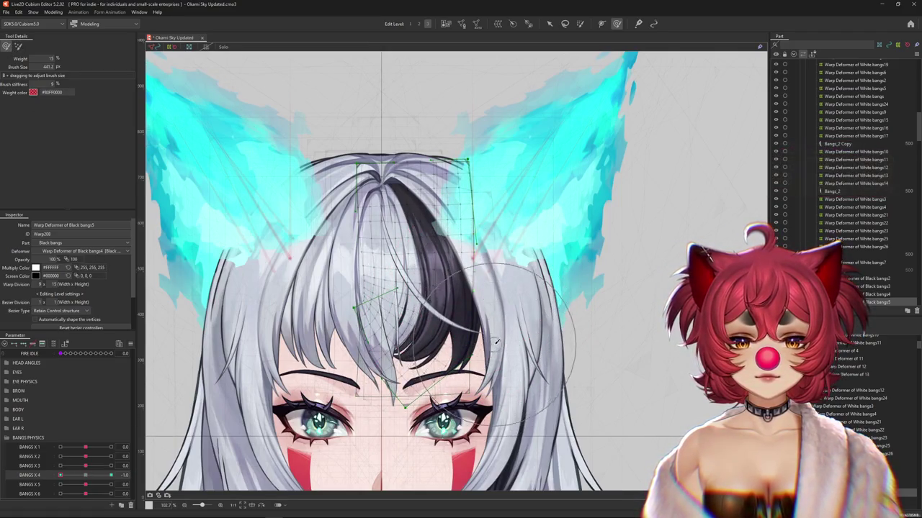
{"action": "left_click_drag", "start_coordinate": [61, 475], "coordinate": [86, 479]}
{"action": "left_click", "coordinate": [60, 475]}
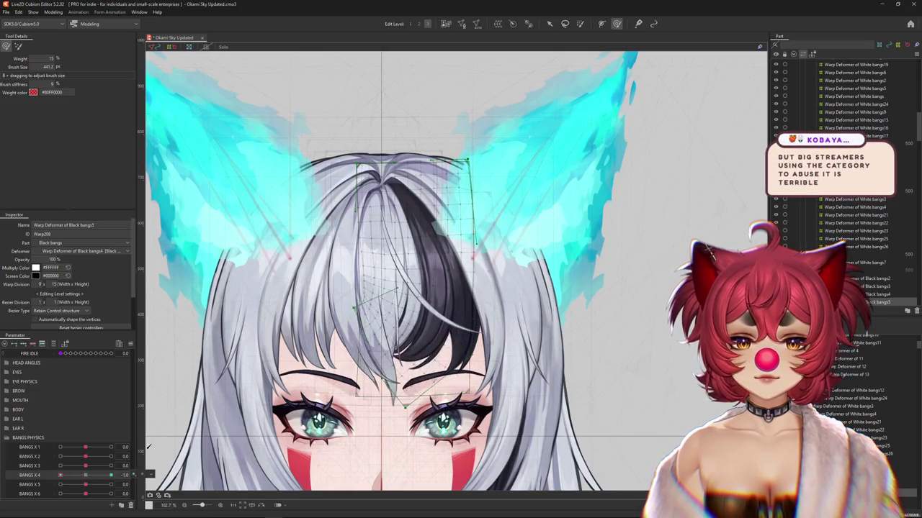
{"action": "left_click_drag", "start_coordinate": [380, 318], "coordinate": [421, 387]}
{"action": "left_click", "coordinate": [111, 475]}
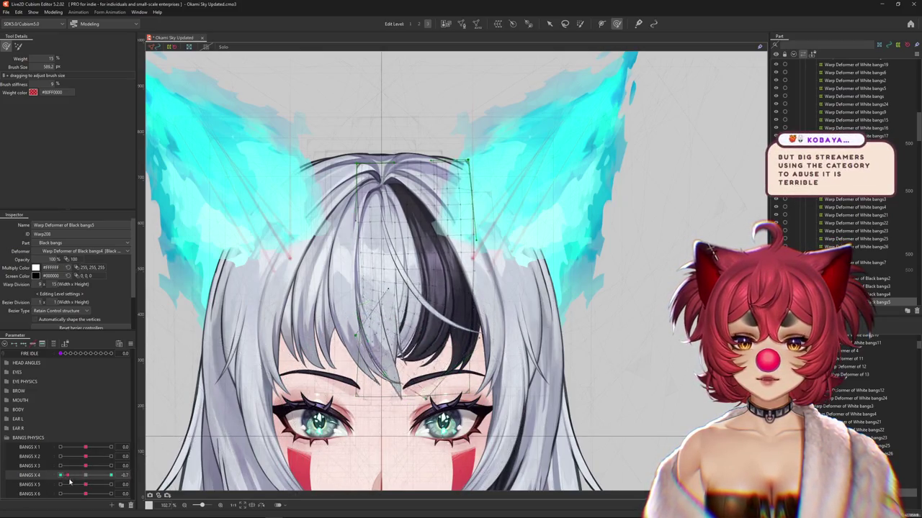
Preview the BANGS X 4 sway, then undo and reset the bangs warp to a regular grid
{"action": "scroll", "coordinate": [389, 367], "scroll_direction": "down", "scroll_amount": 3}
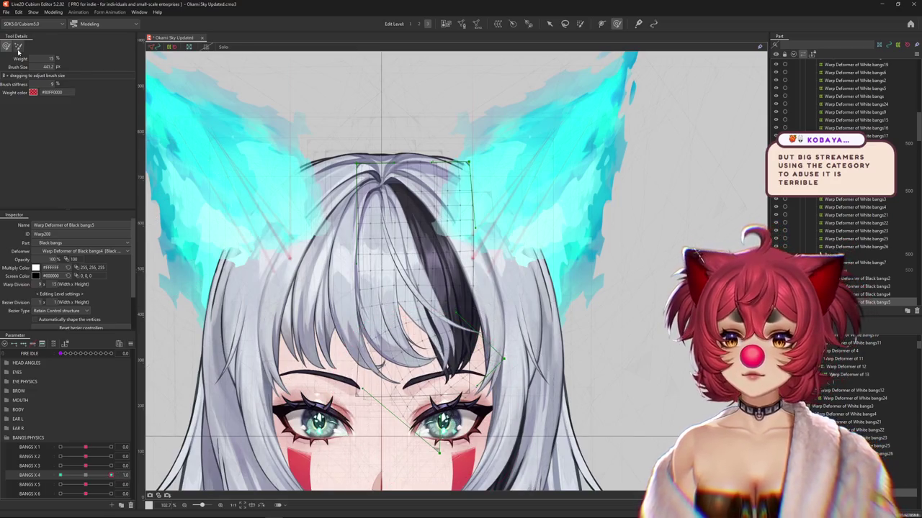
{"action": "scroll", "coordinate": [360, 345], "scroll_direction": "up", "scroll_amount": 3}
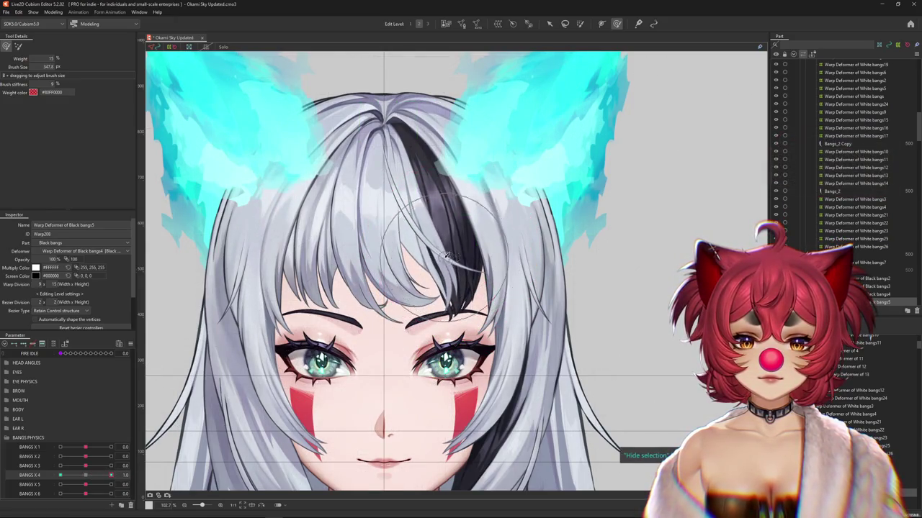
{"action": "left_click_drag", "start_coordinate": [110, 476], "coordinate": [61, 475]}
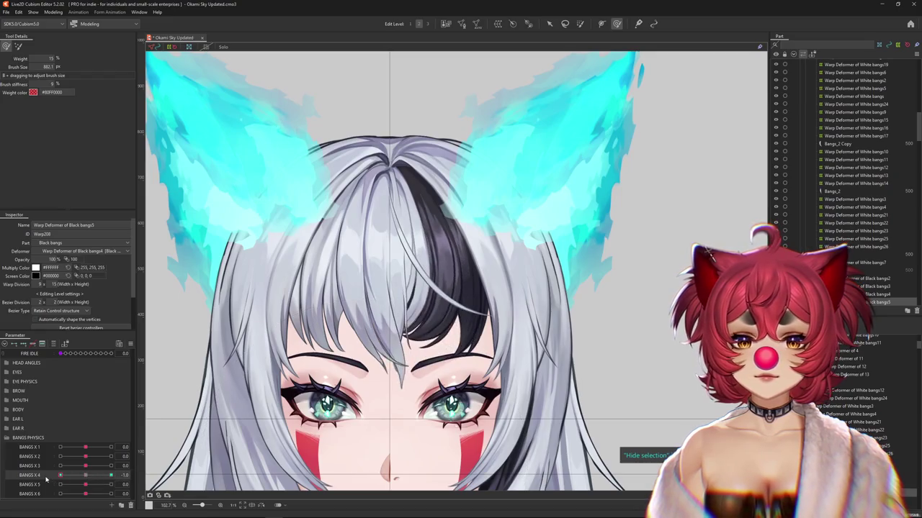
{"action": "left_click_drag", "start_coordinate": [350, 374], "coordinate": [414, 366]}
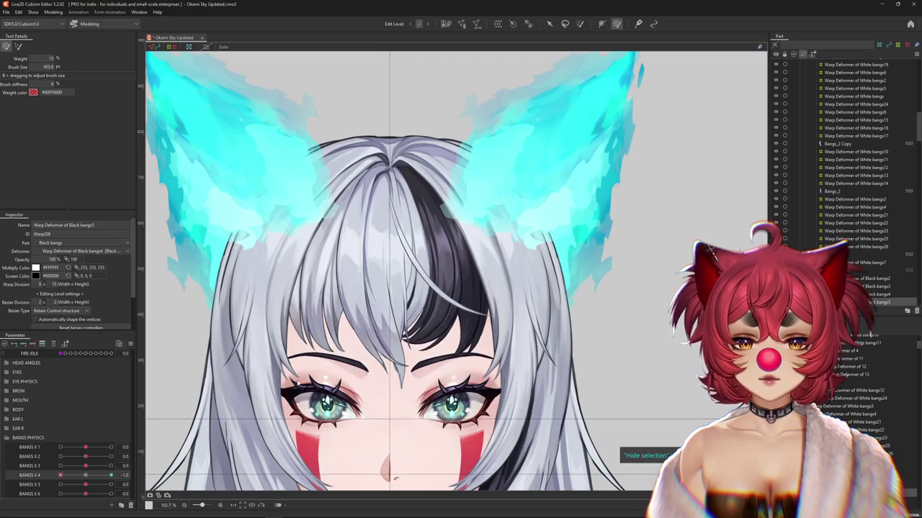
{"action": "left_click", "coordinate": [19, 46]}
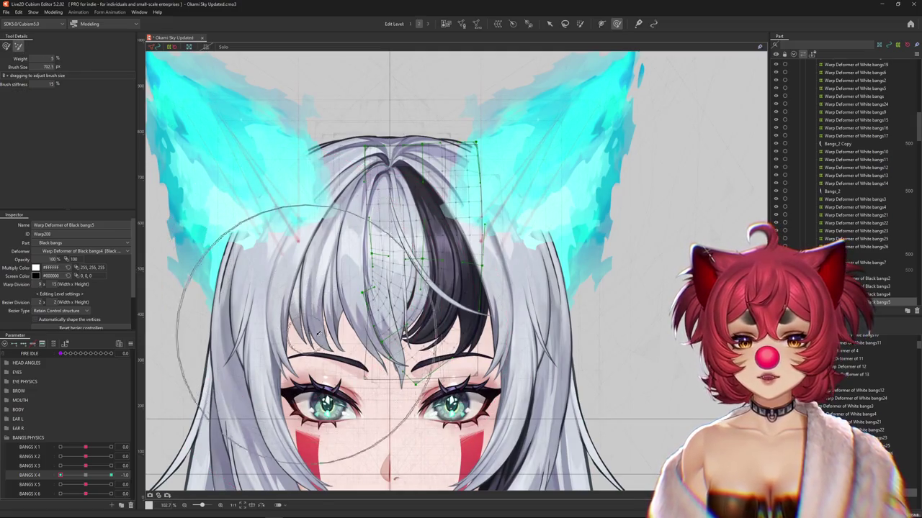
{"action": "key", "text": "ctrl+z"}
{"action": "left_click_drag", "start_coordinate": [314, 332], "coordinate": [249, 396]}
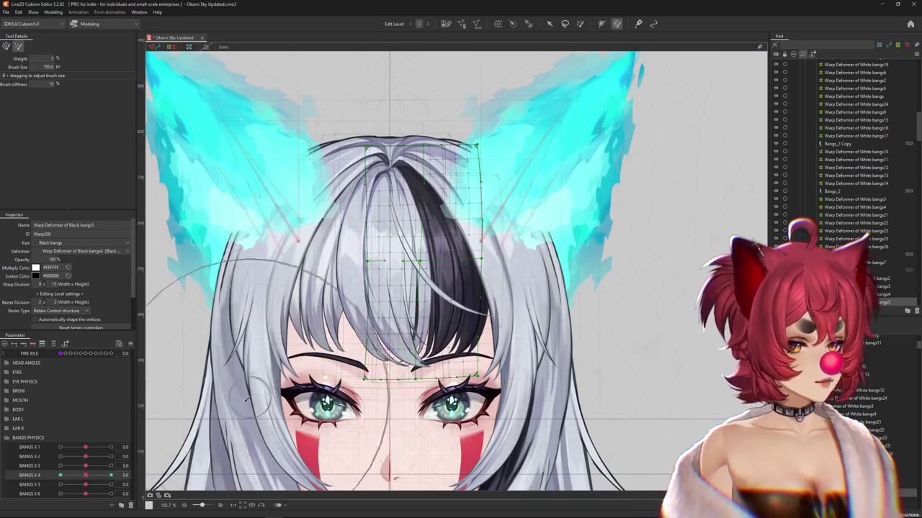
{"action": "key", "text": "Escape"}
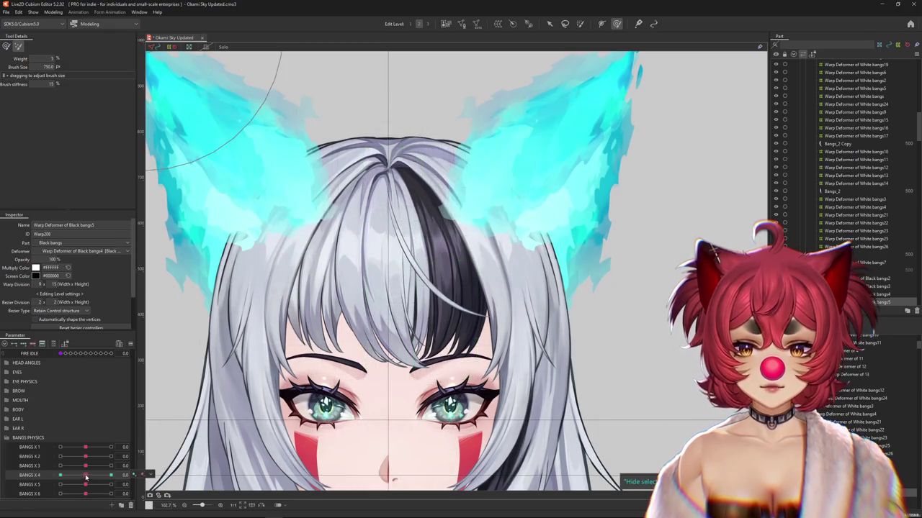
Check the bangs at BANGS X 4 -1, 1 and 0 with an enlarged deform brush
{"action": "left_click_drag", "start_coordinate": [85, 478], "coordinate": [60, 477]}
{"action": "mouse_move", "coordinate": [459, 228]}
{"action": "left_mouse_down"}
{"action": "mouse_move", "coordinate": [510, 260]}
{"action": "mouse_move", "coordinate": [469, 249]}
{"action": "left_mouse_up"}
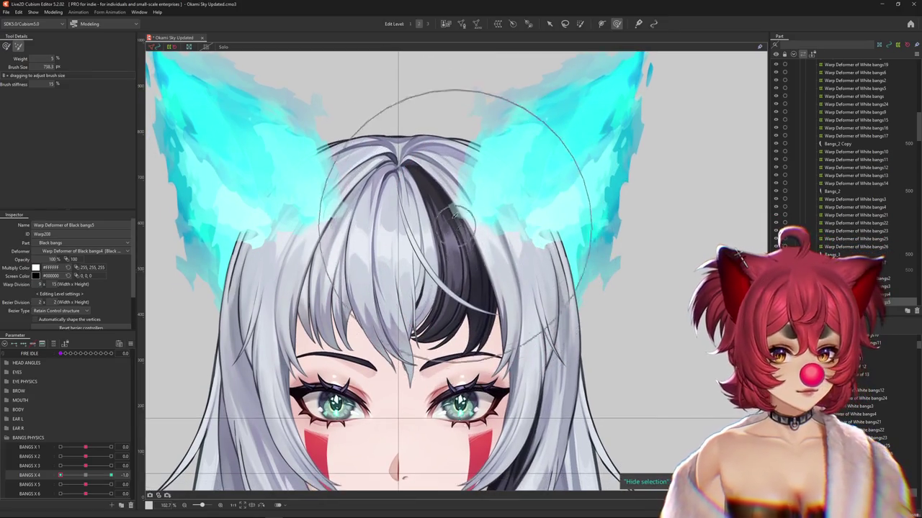
{"action": "left_click_drag", "start_coordinate": [84, 477], "coordinate": [111, 478]}
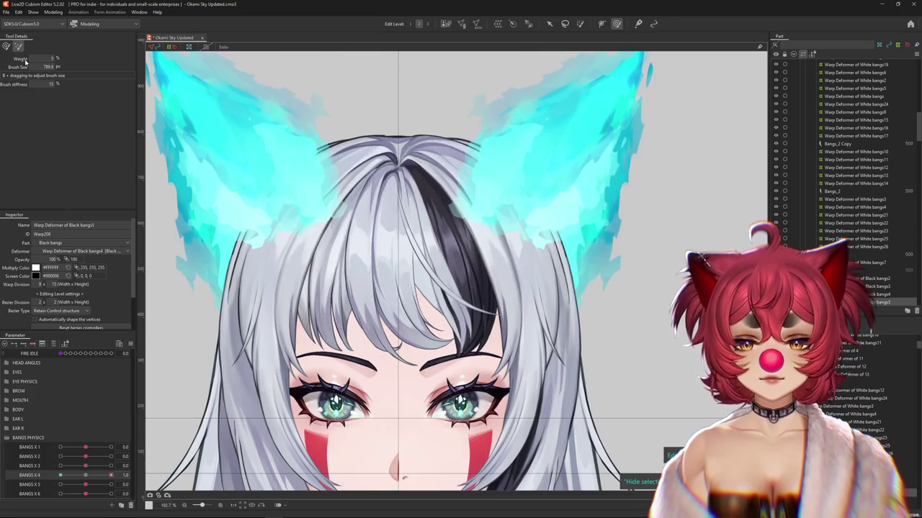
{"action": "left_click_drag", "start_coordinate": [85, 477], "coordinate": [111, 477]}
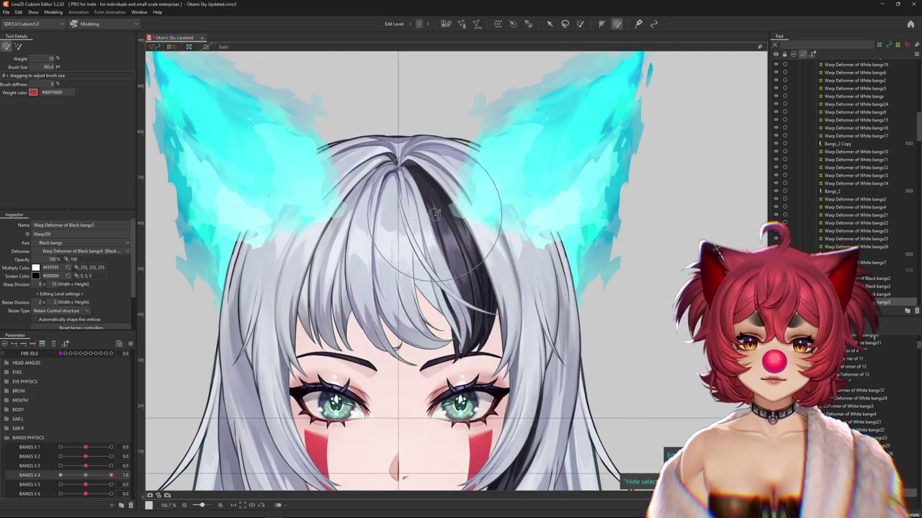
{"action": "left_click", "coordinate": [60, 475]}
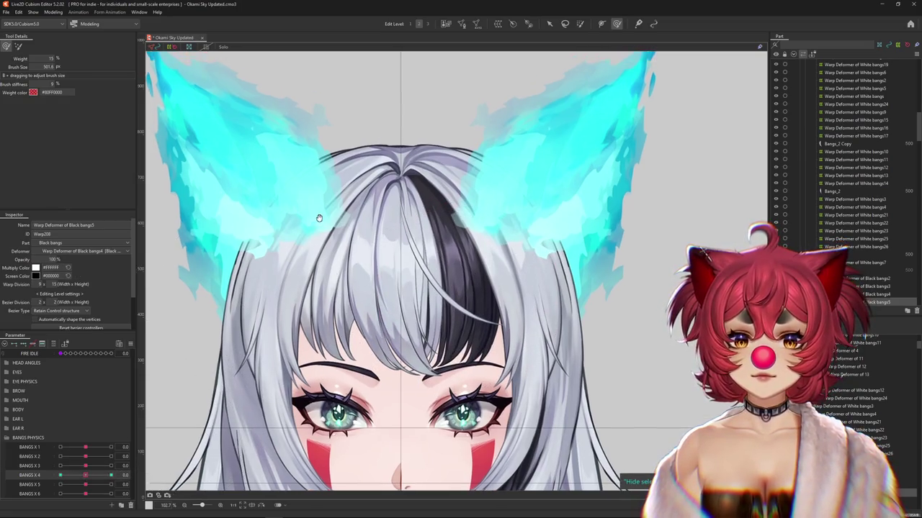
{"action": "left_click", "coordinate": [581, 23]}
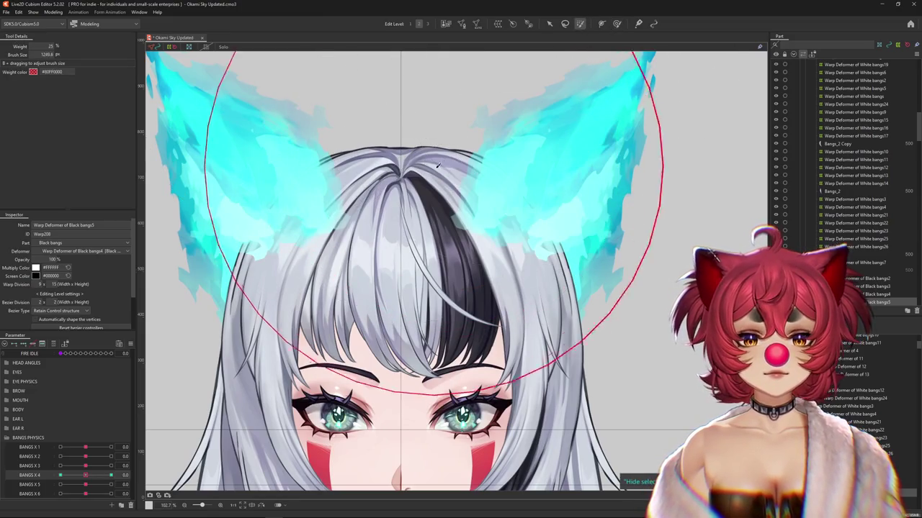
Show the bangs weight paint with a smaller brush and swing BANGS X 4 across -1, 0 and 1
{"action": "mouse_move", "coordinate": [454, 167]}
{"action": "left_mouse_down"}
{"action": "mouse_move", "coordinate": [463, 216]}
{"action": "mouse_move", "coordinate": [430, 137]}
{"action": "left_mouse_up"}
{"action": "left_click", "coordinate": [429, 134]}
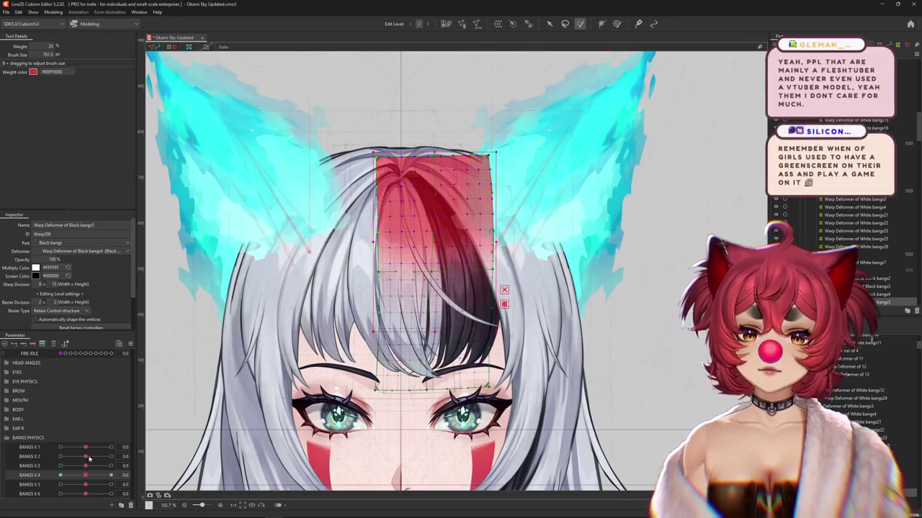
{"action": "left_click_drag", "start_coordinate": [85, 475], "coordinate": [13, 481]}
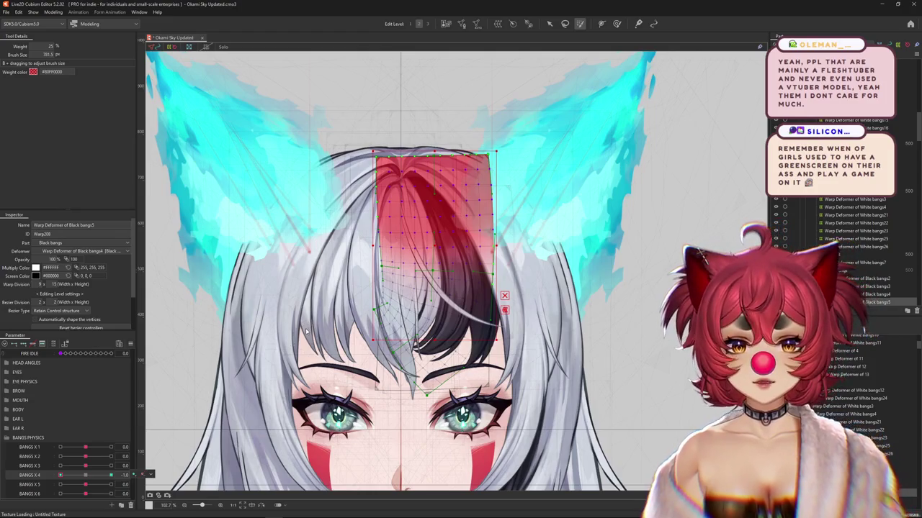
{"action": "mouse_move", "coordinate": [590, 226]}
{"action": "left_mouse_down"}
{"action": "mouse_move", "coordinate": [393, 147]}
{"action": "mouse_move", "coordinate": [402, 123]}
{"action": "left_mouse_up"}
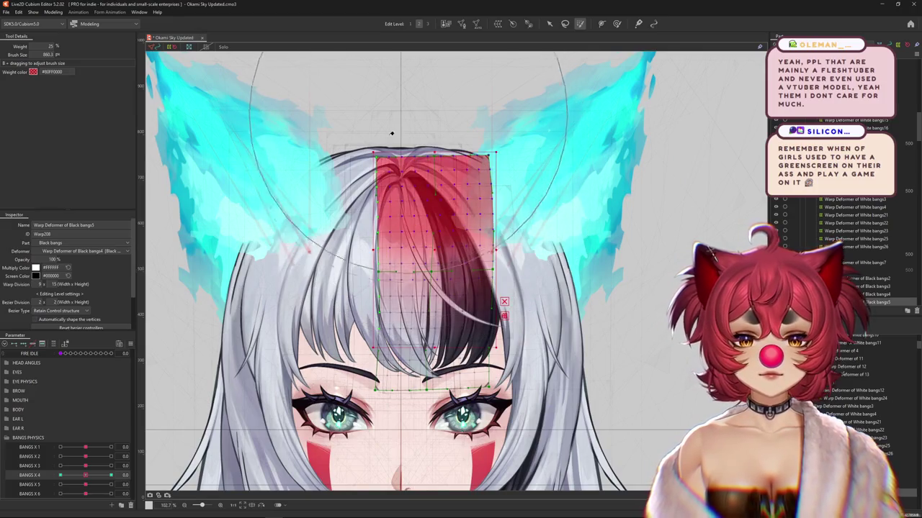
{"action": "left_click", "coordinate": [111, 475]}
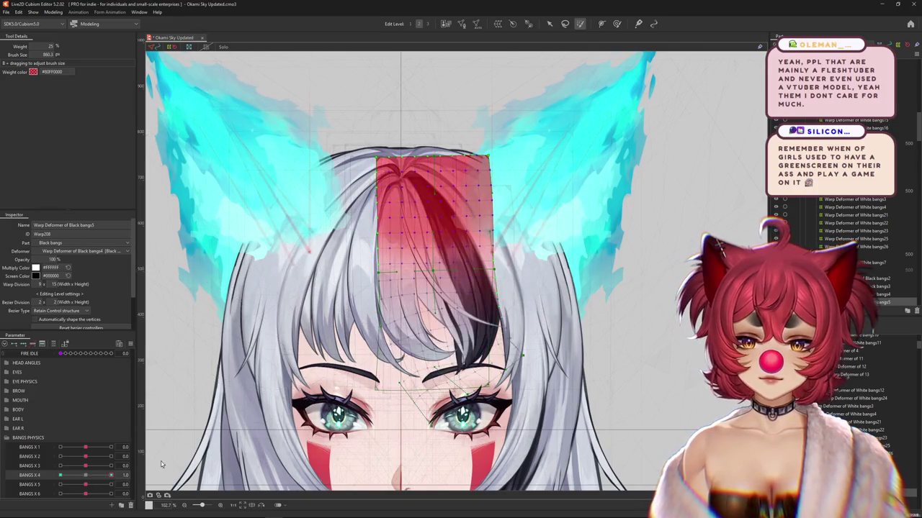
{"action": "left_click", "coordinate": [204, 430]}
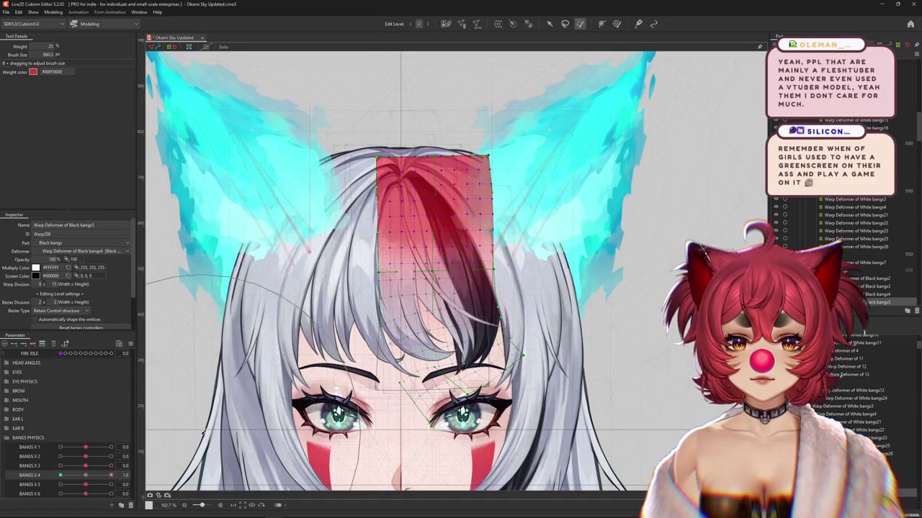
{"action": "left_click_drag", "start_coordinate": [111, 475], "coordinate": [72, 476]}
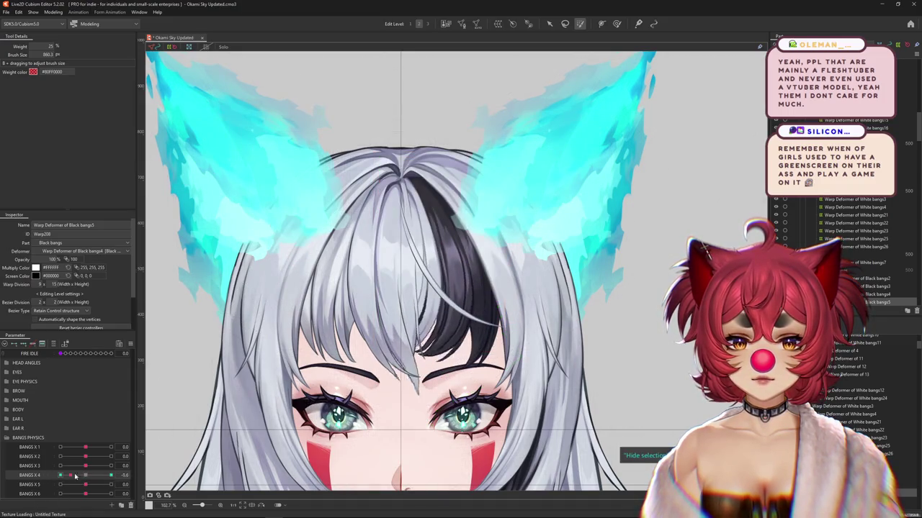
{"action": "left_click", "coordinate": [618, 24]}
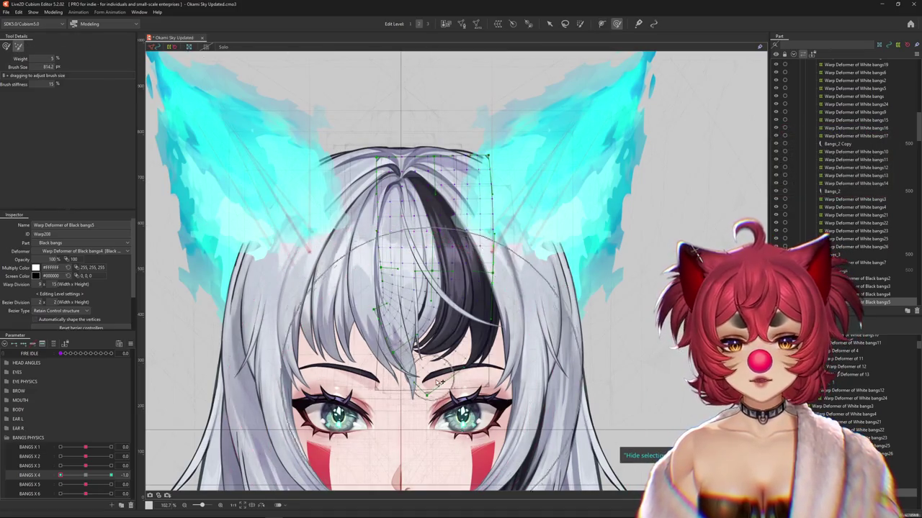
Set the deform brush size to 666.5 and brush the Black bangs5 mesh at BANGS X 4 -1.0
{"action": "left_click_drag", "start_coordinate": [409, 425], "coordinate": [482, 324]}
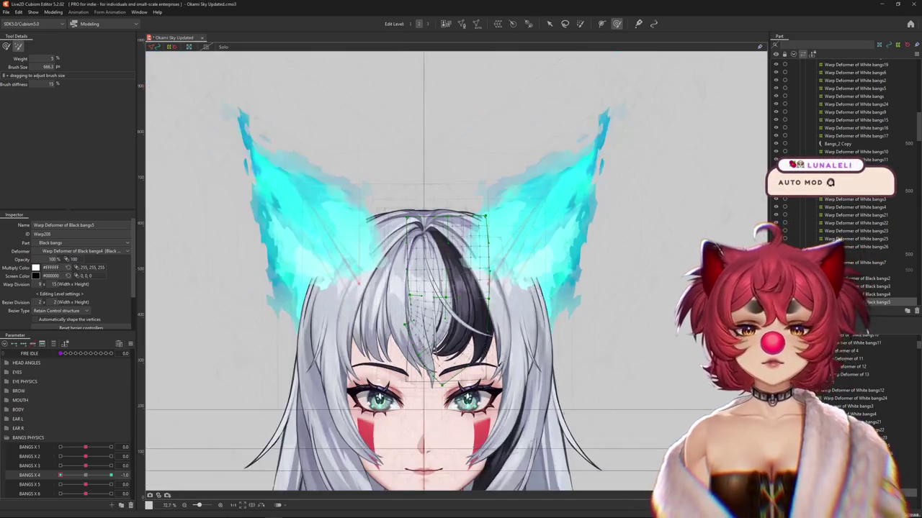
Reset BANGS X 4 to 0.0 and swing the model in Physics Settings to test the bangs sway
{"action": "scroll", "coordinate": [512, 381], "scroll_direction": "down", "scroll_amount": 3}
{"action": "mouse_move", "coordinate": [60, 475]}
{"action": "left_mouse_down"}
{"action": "mouse_move", "coordinate": [86, 475]}
{"action": "mouse_move", "coordinate": [60, 475]}
{"action": "left_mouse_up"}
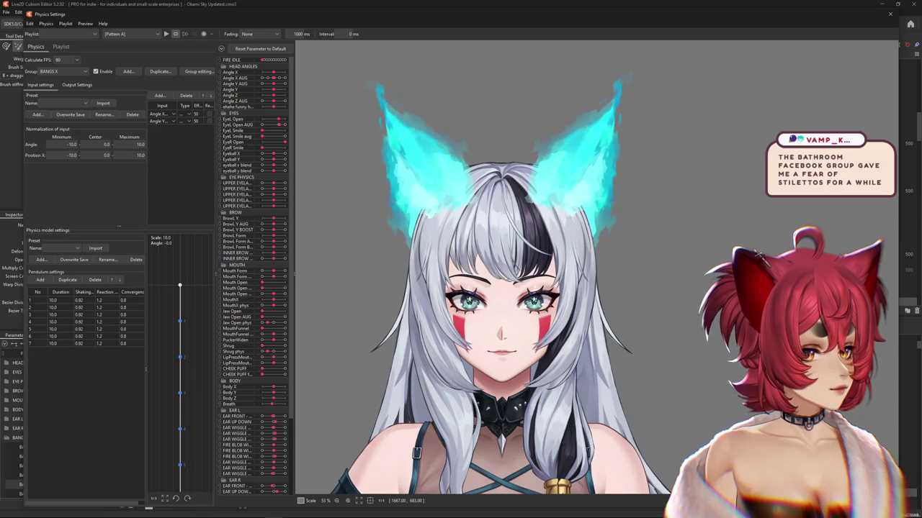
{"action": "left_click_drag", "start_coordinate": [792, 289], "coordinate": [617, 290]}
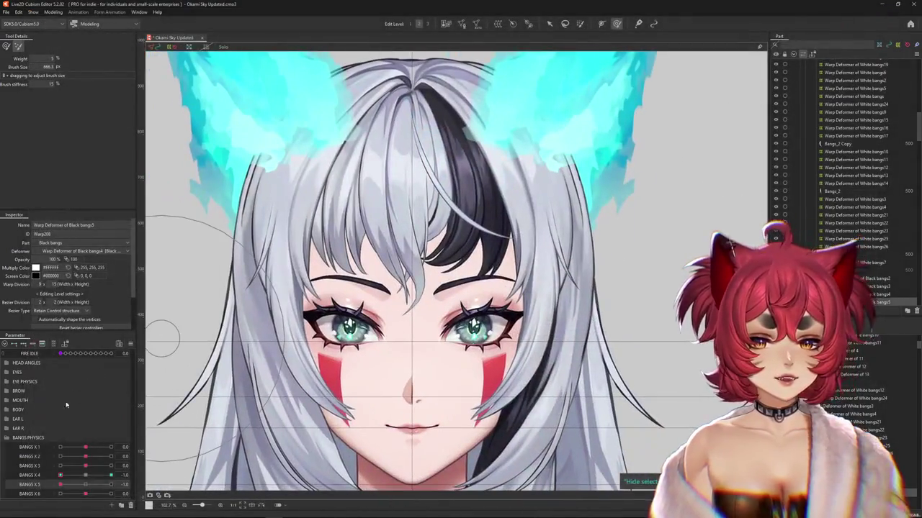
Scrub BANGS X 4, shrink the brush and reposition the view over the bangs
{"action": "left_click_drag", "start_coordinate": [61, 475], "coordinate": [92, 480]}
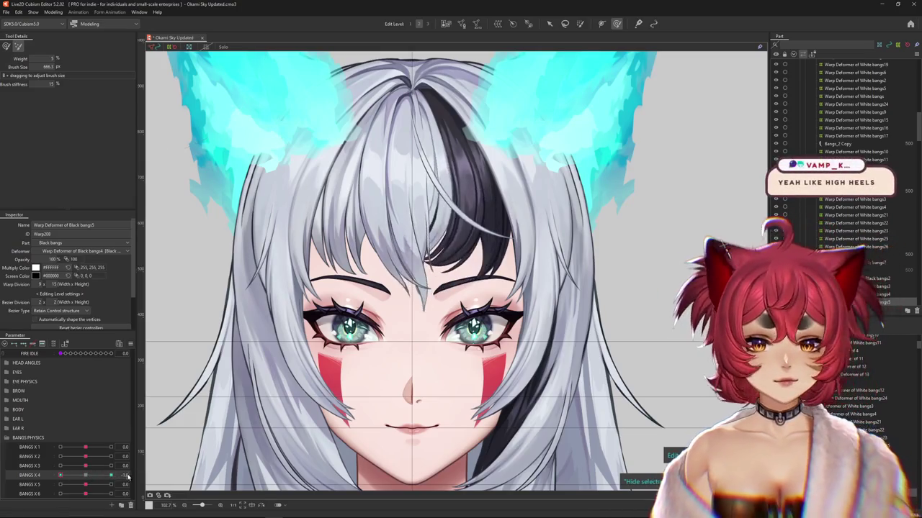
{"action": "left_click_drag", "start_coordinate": [442, 306], "coordinate": [443, 342]}
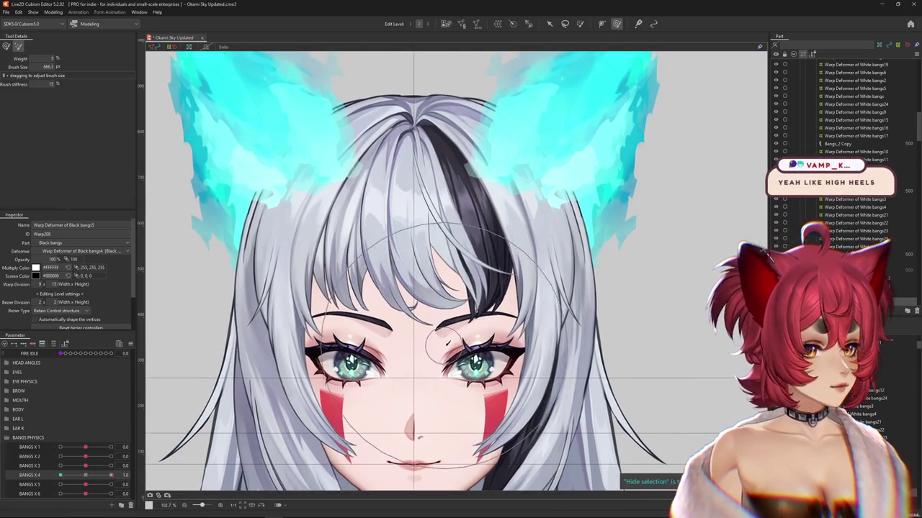
{"action": "scroll", "coordinate": [446, 269], "scroll_direction": "up", "scroll_amount": 3}
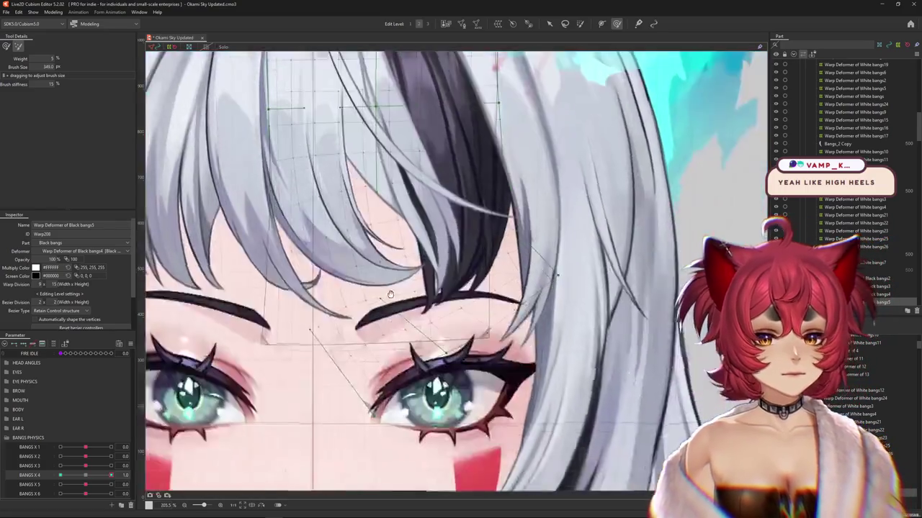
{"action": "scroll", "coordinate": [403, 273], "scroll_direction": "down", "scroll_amount": 3}
{"action": "mouse_move", "coordinate": [418, 374]}
{"action": "left_mouse_down"}
{"action": "mouse_move", "coordinate": [463, 335]}
{"action": "mouse_move", "coordinate": [447, 331]}
{"action": "mouse_move", "coordinate": [439, 367]}
{"action": "mouse_move", "coordinate": [430, 324]}
{"action": "left_mouse_up"}
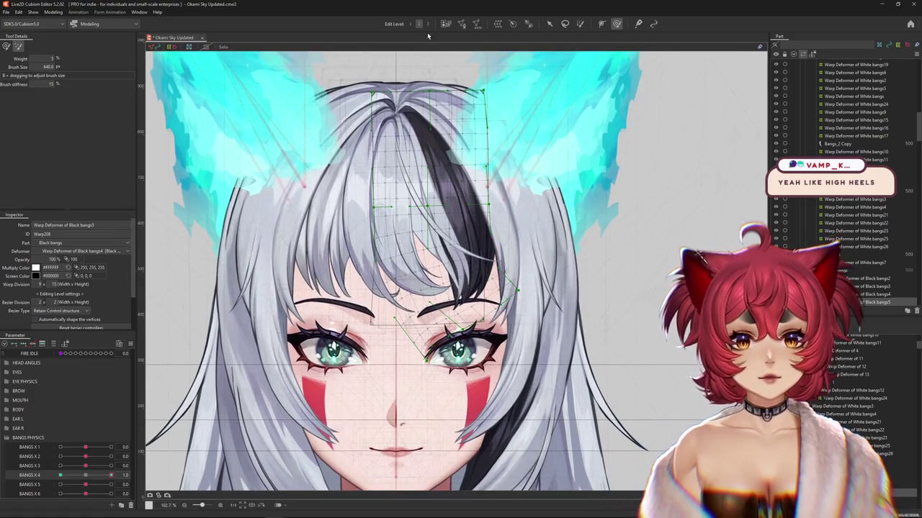
{"action": "key", "text": "w"}
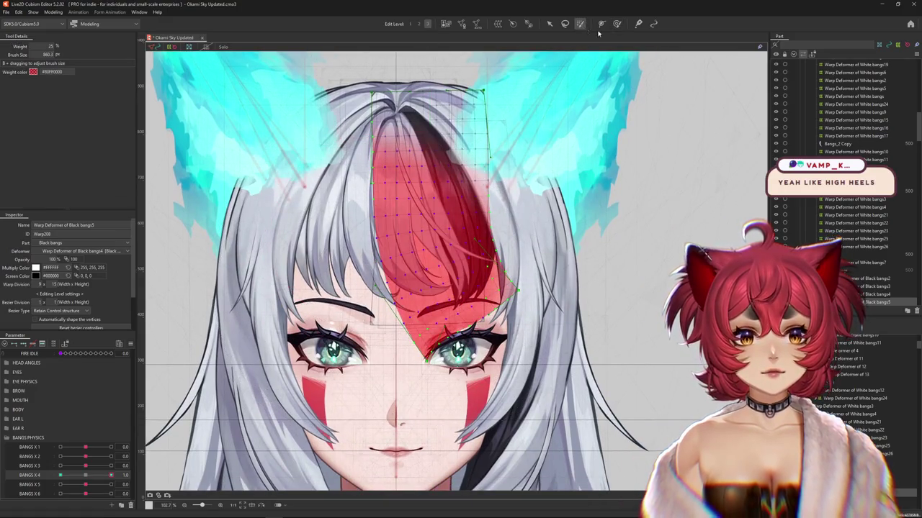
{"action": "key", "text": "b"}
{"action": "key", "text": "w"}
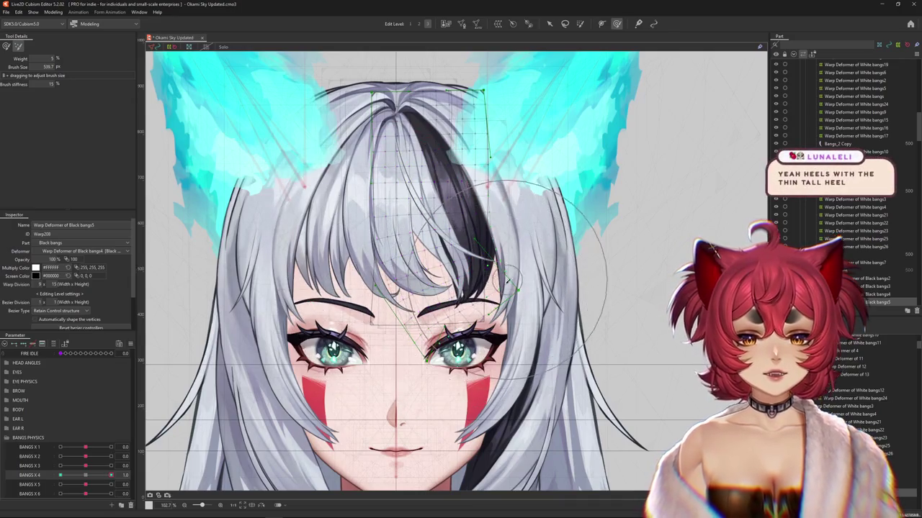
Select the Black bangs5 warp deformer at BANGS X 4 1.0, then move the parameter to -1.0
{"action": "left_click_drag", "start_coordinate": [85, 478], "coordinate": [112, 476]}
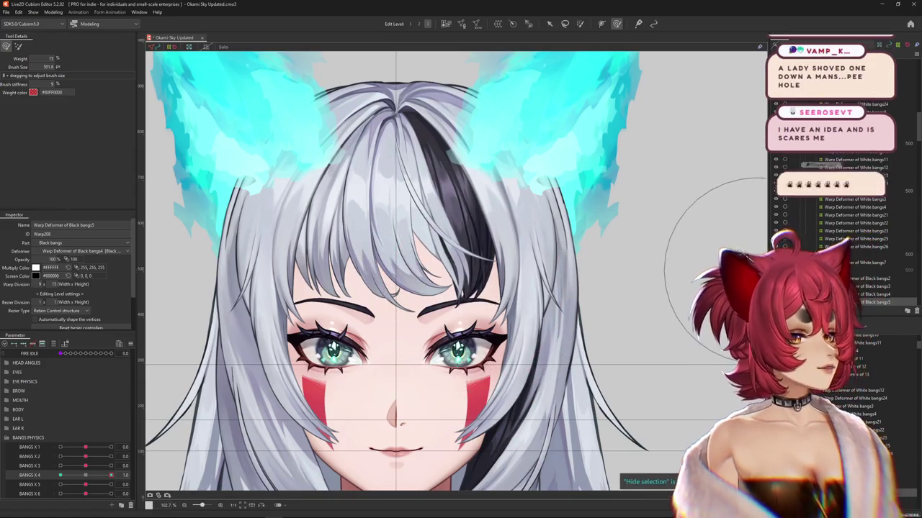
{"action": "left_click", "coordinate": [816, 330]}
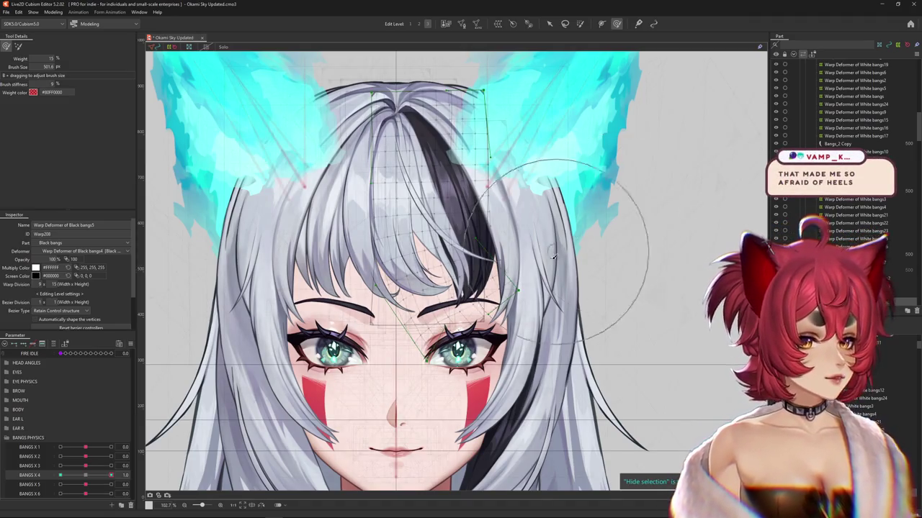
{"action": "scroll", "coordinate": [473, 209], "scroll_direction": "down", "scroll_amount": 3}
{"action": "scroll", "coordinate": [583, 235], "scroll_direction": "up", "scroll_amount": 3}
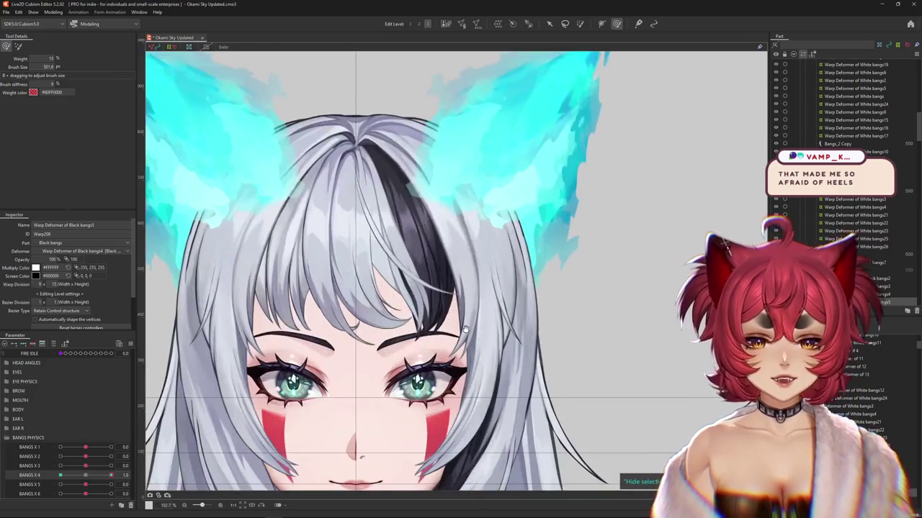
{"action": "left_click_drag", "start_coordinate": [81, 462], "coordinate": [51, 476]}
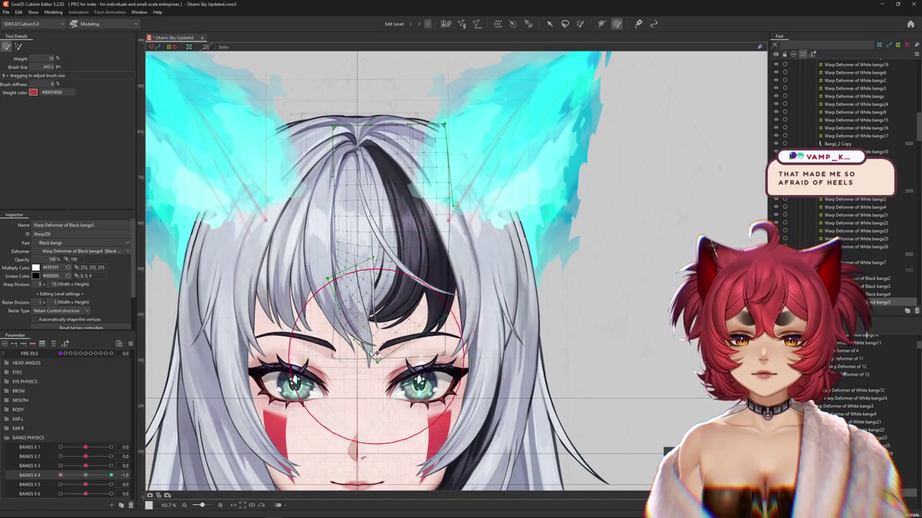
Check the bangs at BANGS X 4 1.0 and -1.0 with a smaller brush, toggling the deformer grid
{"action": "left_click", "coordinate": [111, 475]}
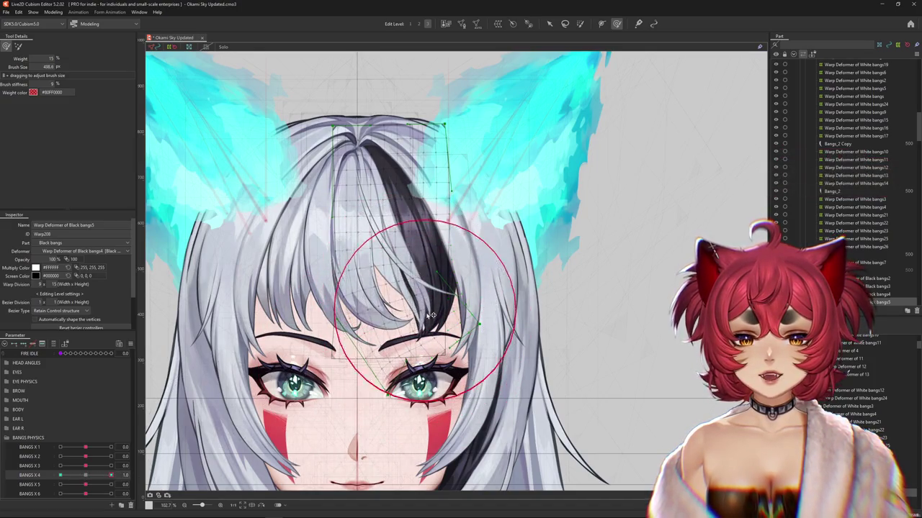
{"action": "scroll", "coordinate": [446, 345], "scroll_direction": "down", "scroll_amount": 1}
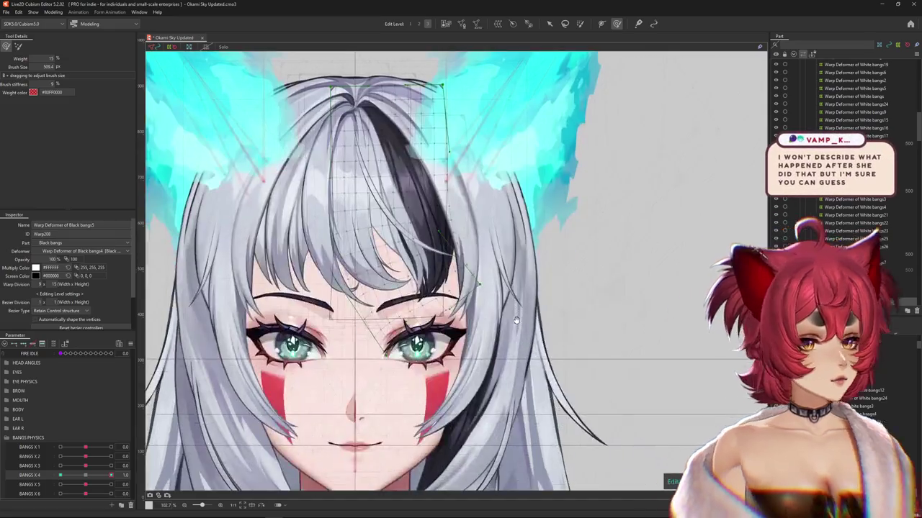
{"action": "left_click_drag", "start_coordinate": [466, 366], "coordinate": [481, 309]}
{"action": "left_click", "coordinate": [634, 505]}
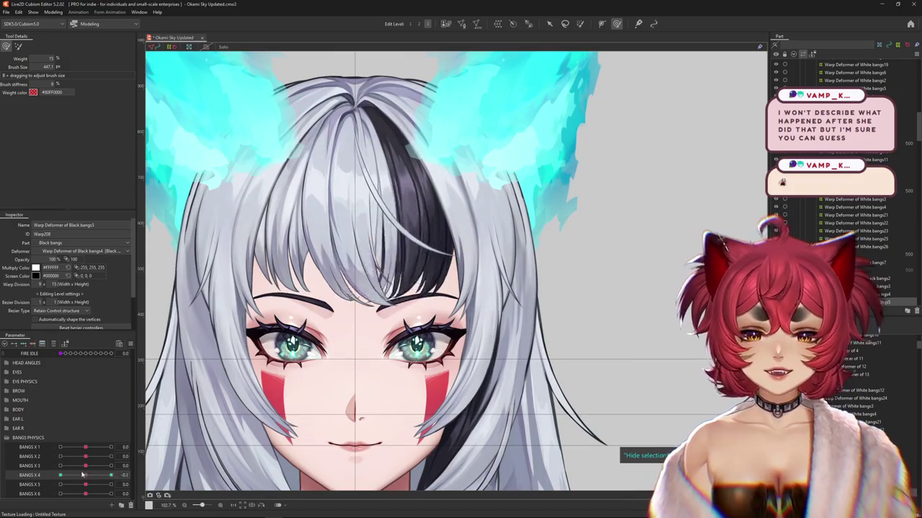
{"action": "left_click_drag", "start_coordinate": [384, 328], "coordinate": [391, 382]}
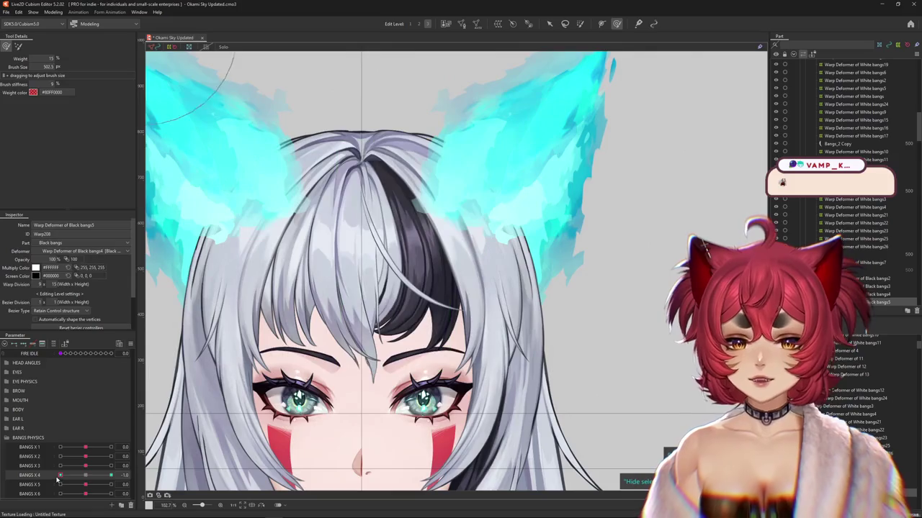
{"action": "left_click_drag", "start_coordinate": [59, 481], "coordinate": [67, 478]}
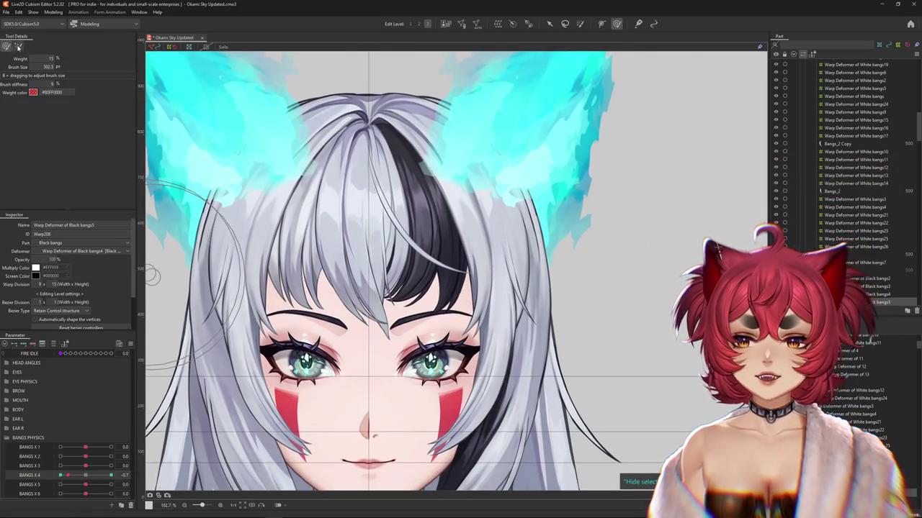
{"action": "left_click", "coordinate": [369, 329]}
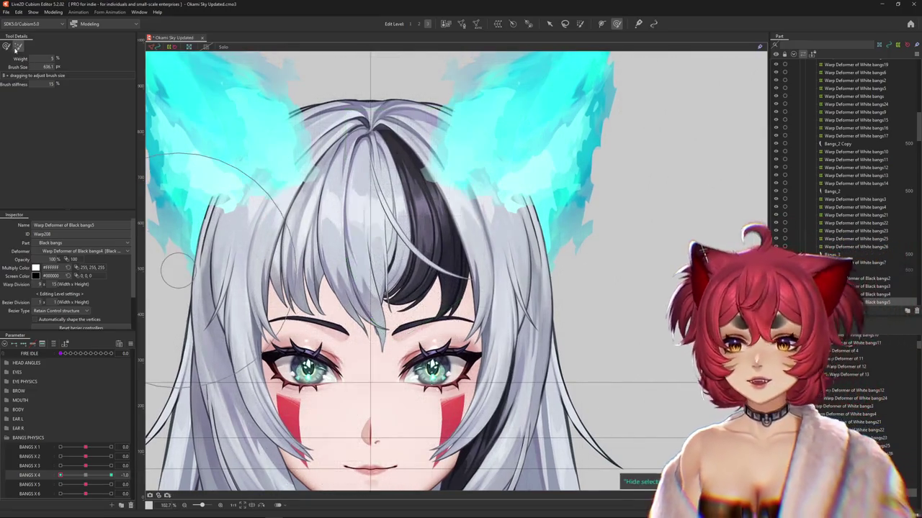
Fine-brush the bangs from BANGS X 4 -1.0 to 1.0, reset it to 0, and select Bangs_1
{"action": "left_click_drag", "start_coordinate": [310, 327], "coordinate": [381, 301]}
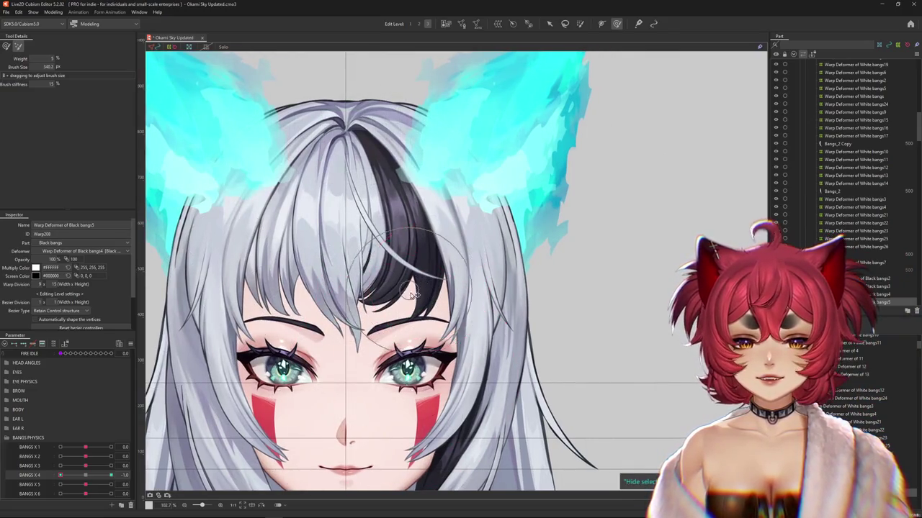
{"action": "scroll", "coordinate": [404, 324], "scroll_direction": "down", "scroll_amount": 2}
{"action": "left_click", "coordinate": [5, 46]}
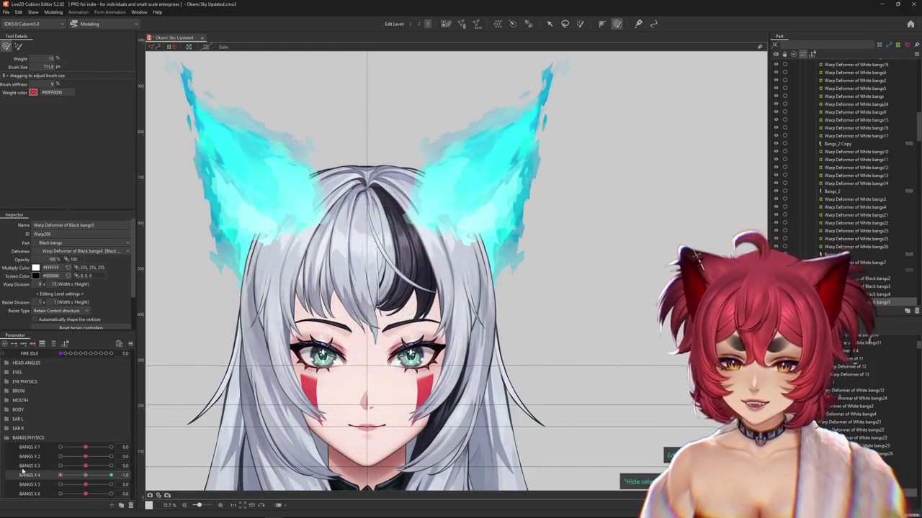
{"action": "left_click_drag", "start_coordinate": [61, 475], "coordinate": [121, 468]}
{"action": "left_click_drag", "start_coordinate": [545, 360], "coordinate": [428, 288]}
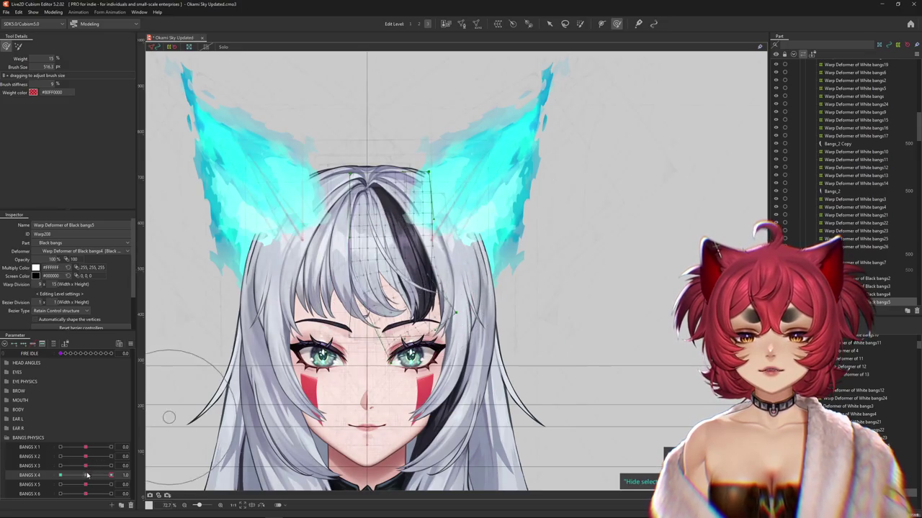
{"action": "left_click_drag", "start_coordinate": [111, 476], "coordinate": [91, 488]}
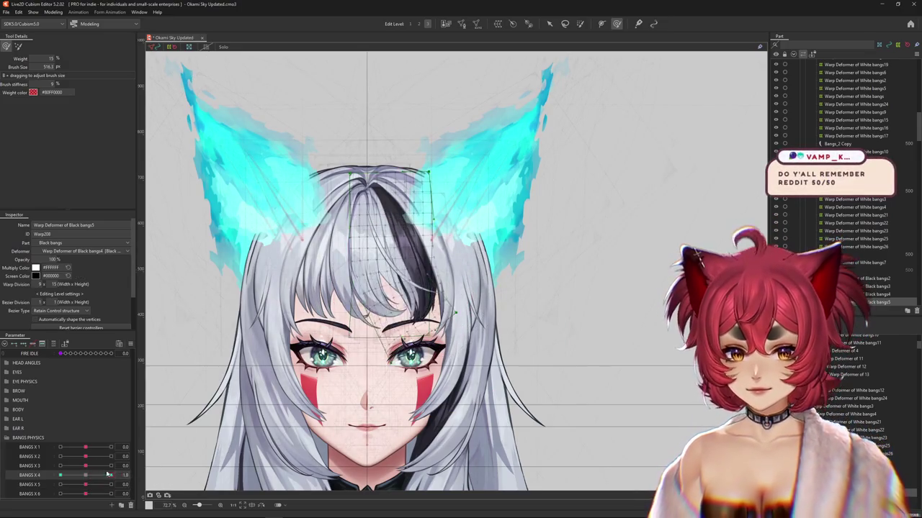
{"action": "scroll", "coordinate": [303, 283], "scroll_direction": "up", "scroll_amount": 1}
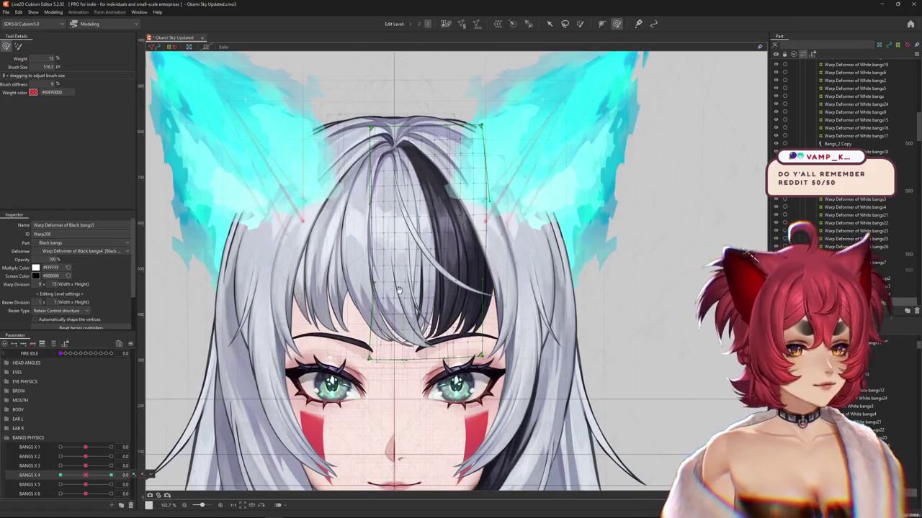
{"action": "scroll", "coordinate": [345, 295], "scroll_direction": "up", "scroll_amount": 1}
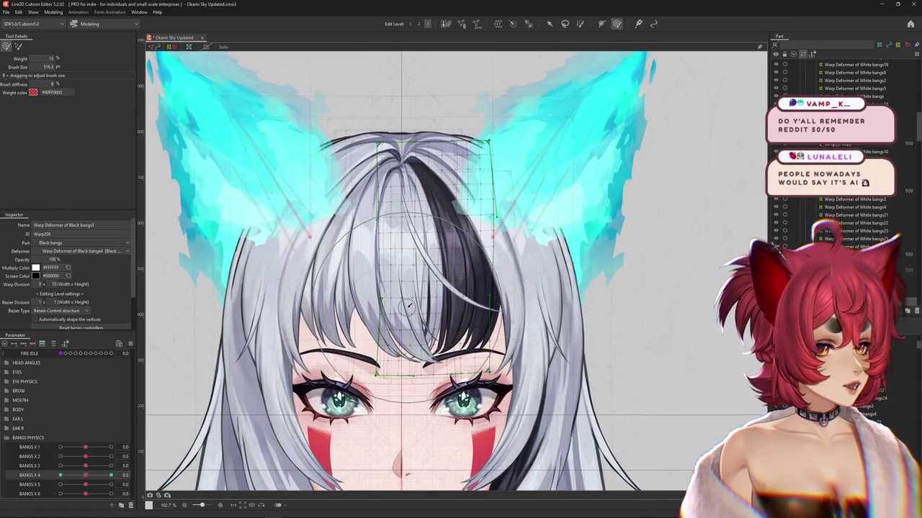
{"action": "scroll", "coordinate": [447, 288], "scroll_direction": "down", "scroll_amount": 1}
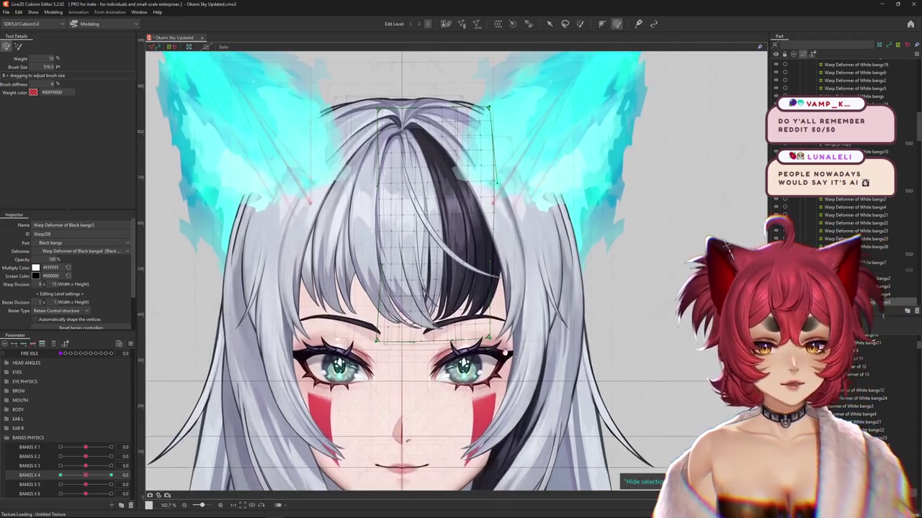
{"action": "left_click", "coordinate": [450, 237]}
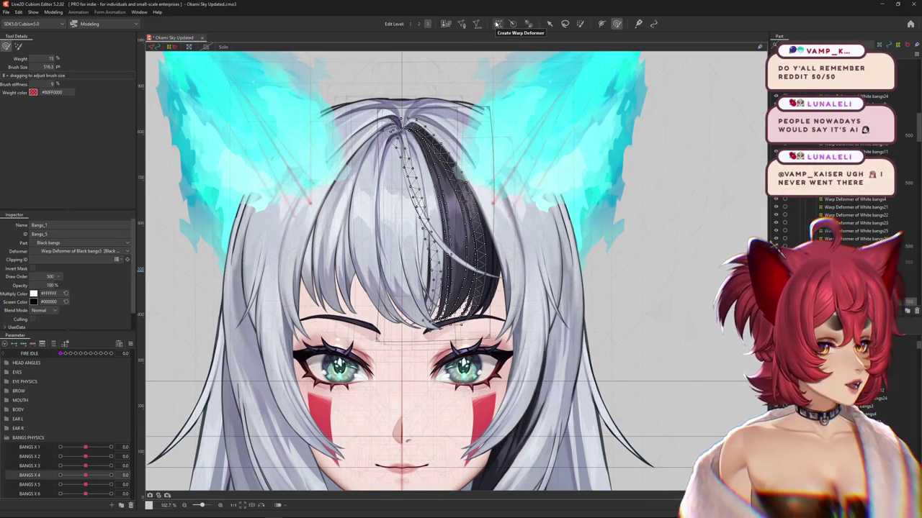
Add a new warp deformer, Black bangs6, over the black bangs
{"action": "left_click", "coordinate": [497, 24]}
{"action": "left_click", "coordinate": [438, 264]}
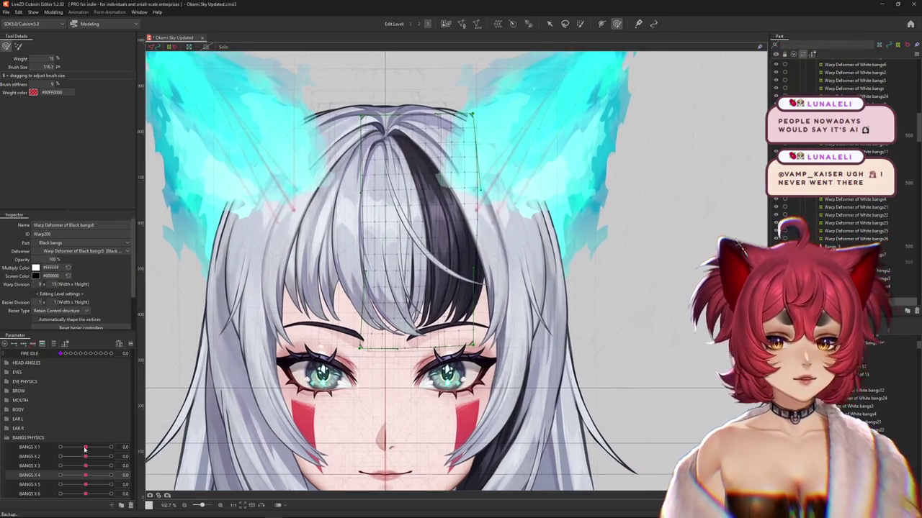
{"action": "mouse_move", "coordinate": [85, 475]}
{"action": "left_mouse_down"}
{"action": "mouse_move", "coordinate": [58, 477]}
{"action": "mouse_move", "coordinate": [110, 485]}
{"action": "left_mouse_up"}
Bend the new bangs deformer along a temporary path toward the right eye at BANGS X 5 1.0
{"action": "left_click", "coordinate": [548, 24]}
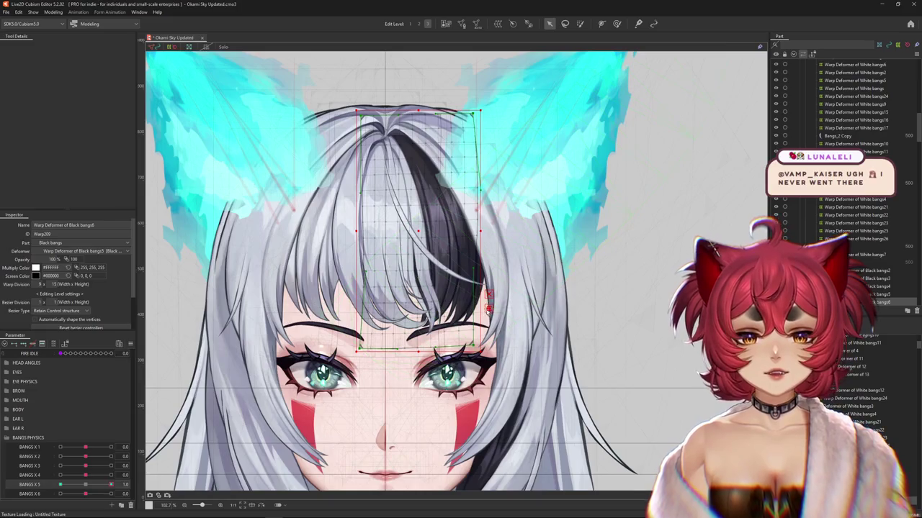
{"action": "key", "text": "ctrl+t"}
{"action": "left_click", "coordinate": [63, 46]}
{"action": "left_click", "coordinate": [63, 58]}
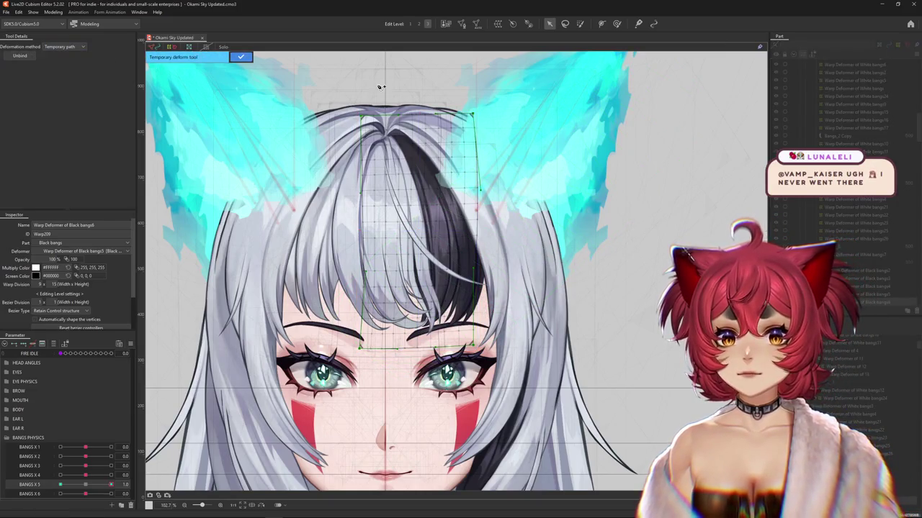
{"action": "left_click", "coordinate": [441, 230]}
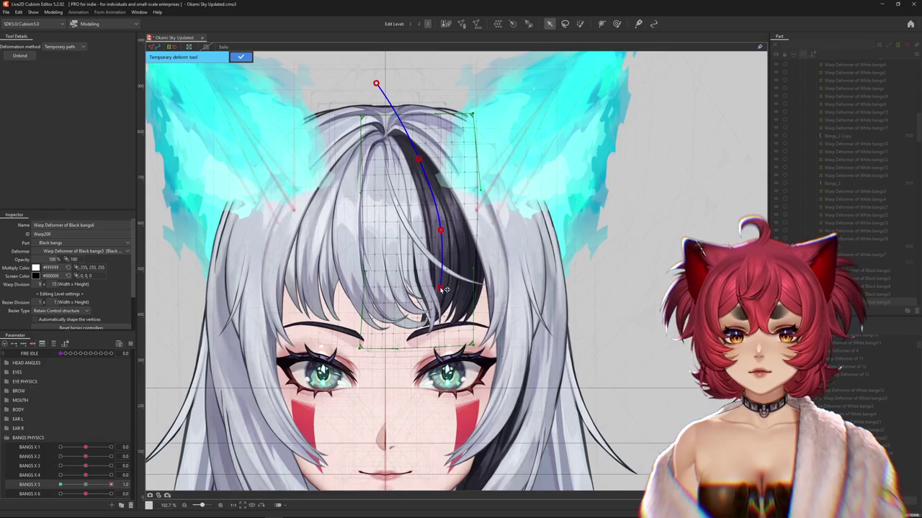
{"action": "left_click", "coordinate": [458, 396]}
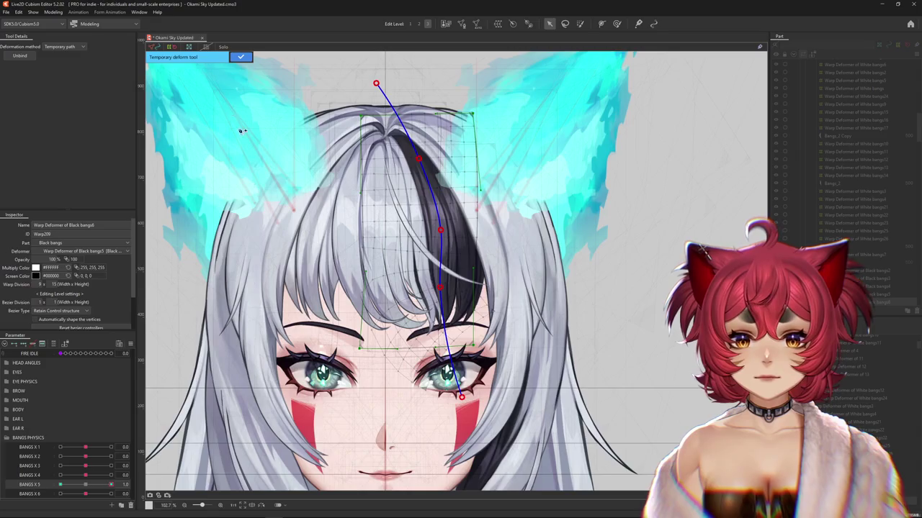
{"action": "left_click", "coordinate": [241, 57]}
Apply another temporary path bend to the bangs at BANGS X 5 -1.0
{"action": "left_click_drag", "start_coordinate": [110, 484], "coordinate": [61, 484]}
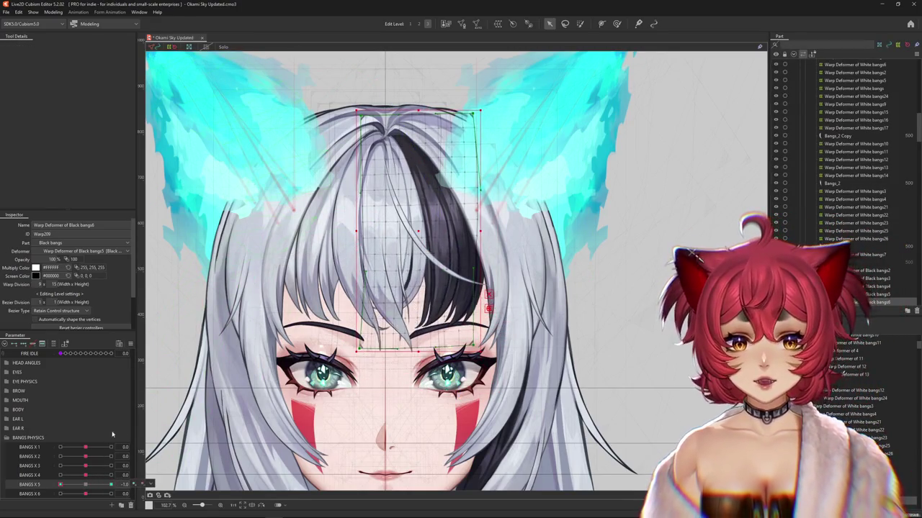
{"action": "key", "text": "w"}
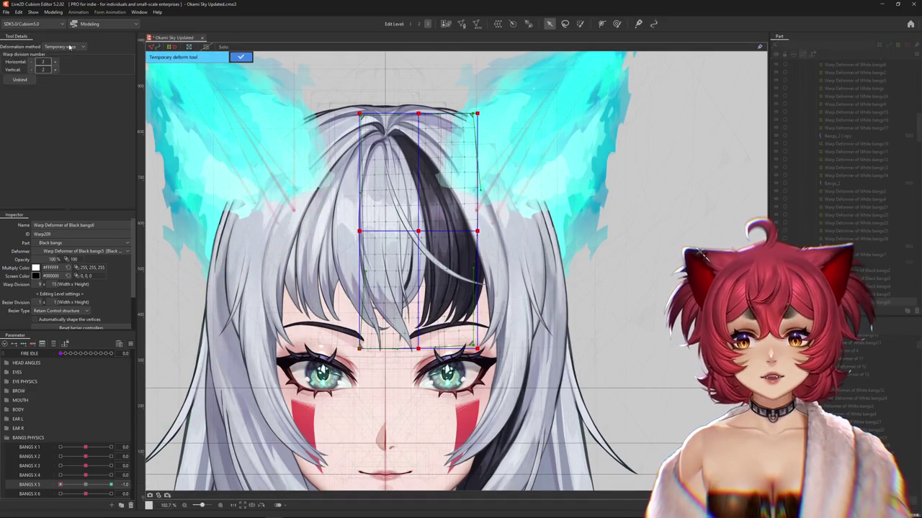
{"action": "left_click", "coordinate": [70, 46]}
{"action": "left_click", "coordinate": [60, 98]}
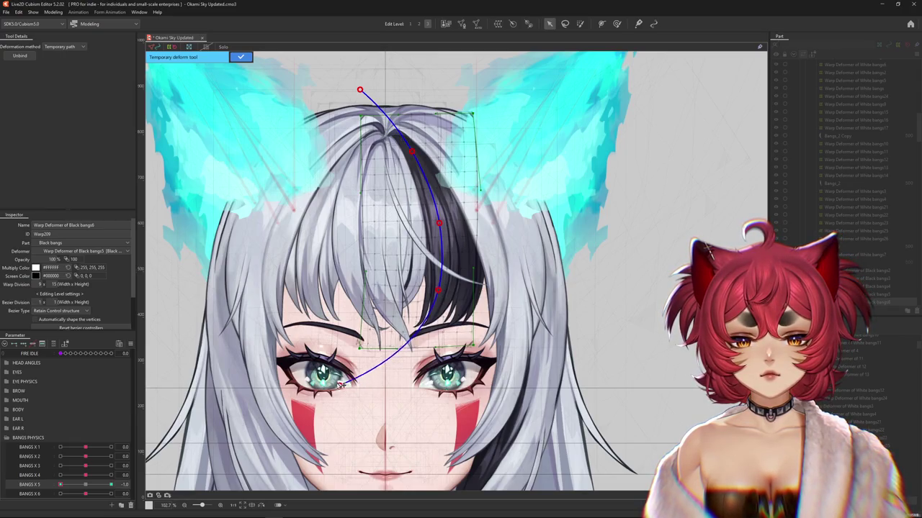
{"action": "left_click", "coordinate": [240, 57]}
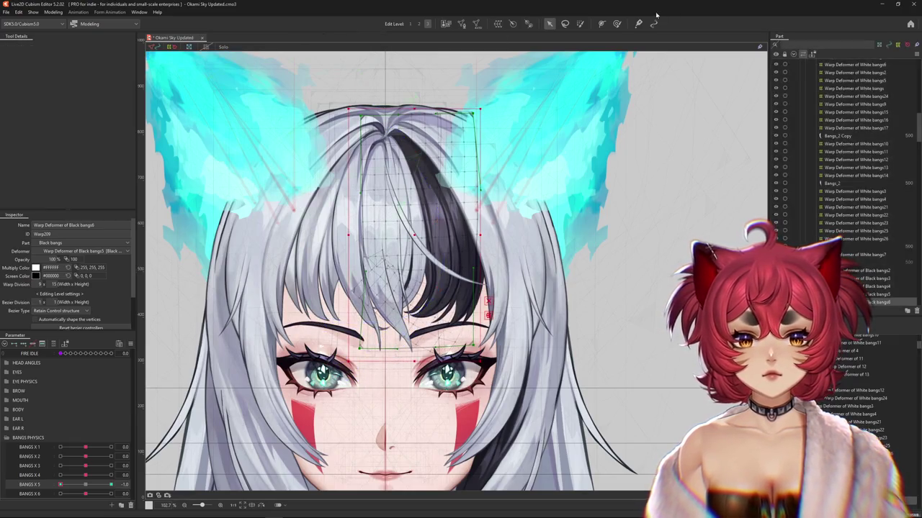
{"action": "mouse_move", "coordinate": [442, 282]}
{"action": "left_mouse_down"}
{"action": "mouse_move", "coordinate": [423, 310]}
{"action": "mouse_move", "coordinate": [436, 310]}
{"action": "left_mouse_up"}
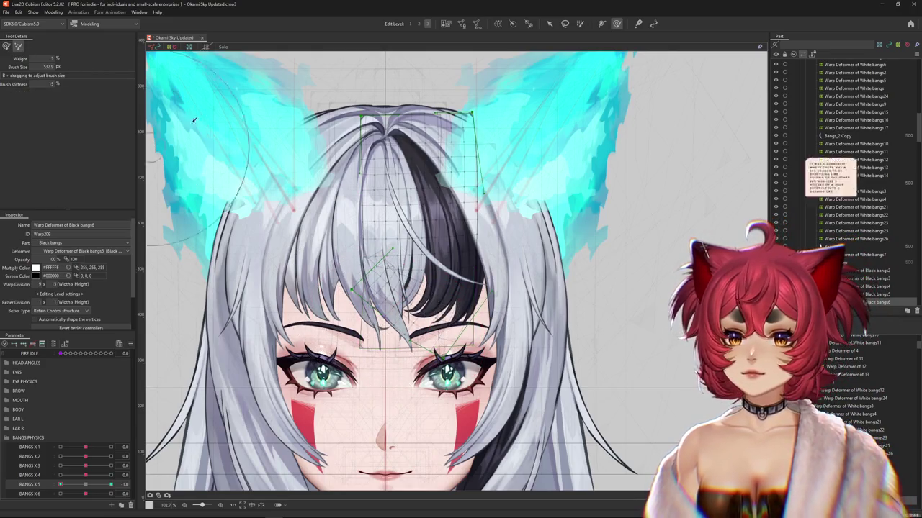
Push the upper bangs over the grey strand and resize the Deform Brush at BANGS X 5 = 1.0
{"action": "left_click_drag", "start_coordinate": [386, 331], "coordinate": [389, 93]}
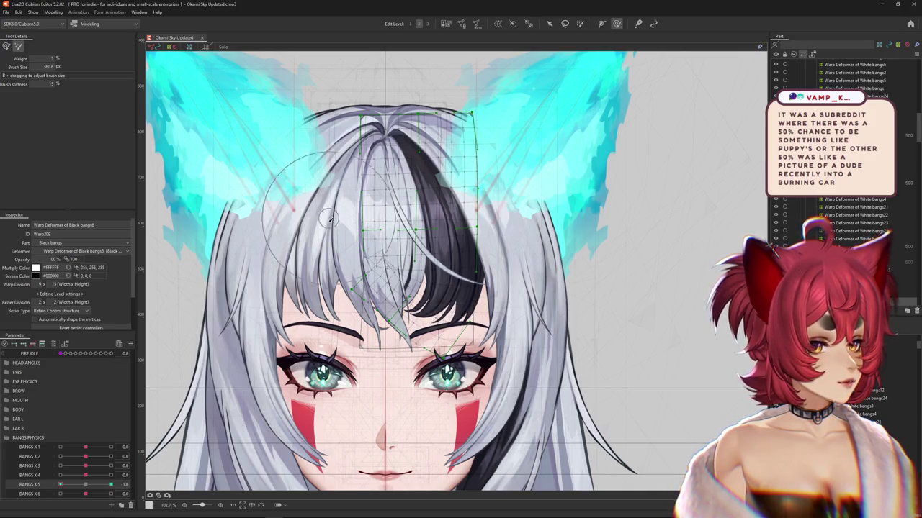
{"action": "mouse_move", "coordinate": [330, 216]}
{"action": "left_mouse_down"}
{"action": "mouse_move", "coordinate": [362, 249]}
{"action": "mouse_move", "coordinate": [351, 262]}
{"action": "left_mouse_up"}
{"action": "left_click", "coordinate": [86, 485]}
{"action": "left_click_drag", "start_coordinate": [87, 485], "coordinate": [110, 485]}
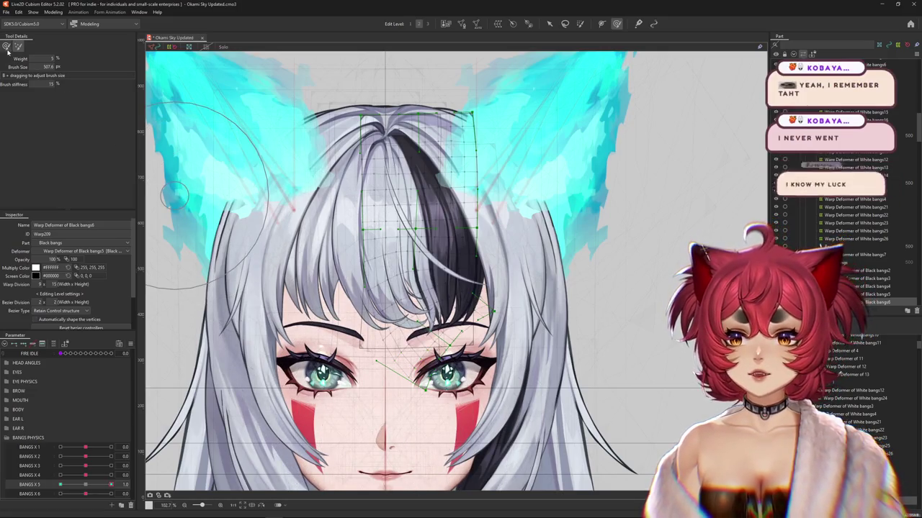
{"action": "left_click_drag", "start_coordinate": [395, 424], "coordinate": [412, 452]}
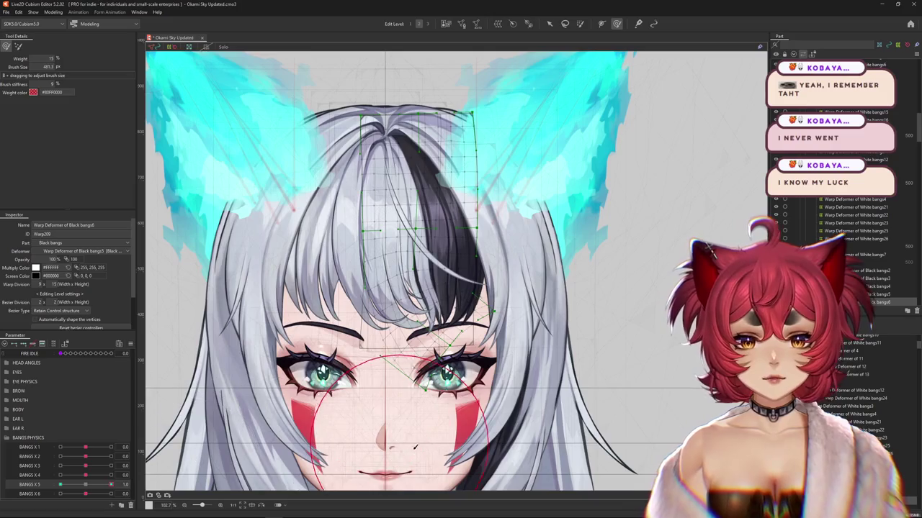
{"action": "left_click_drag", "start_coordinate": [349, 352], "coordinate": [328, 358]}
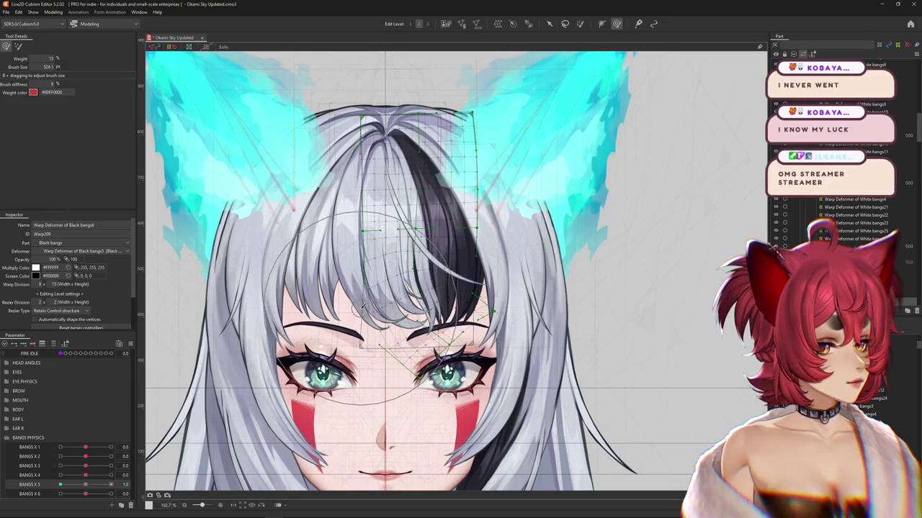
{"action": "left_click_drag", "start_coordinate": [86, 487], "coordinate": [110, 487]}
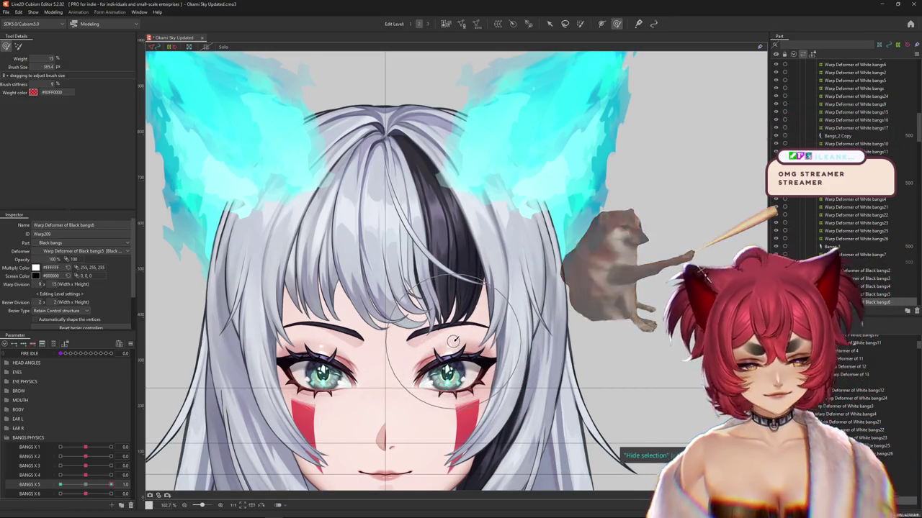
{"action": "left_click_drag", "start_coordinate": [453, 341], "coordinate": [478, 306]}
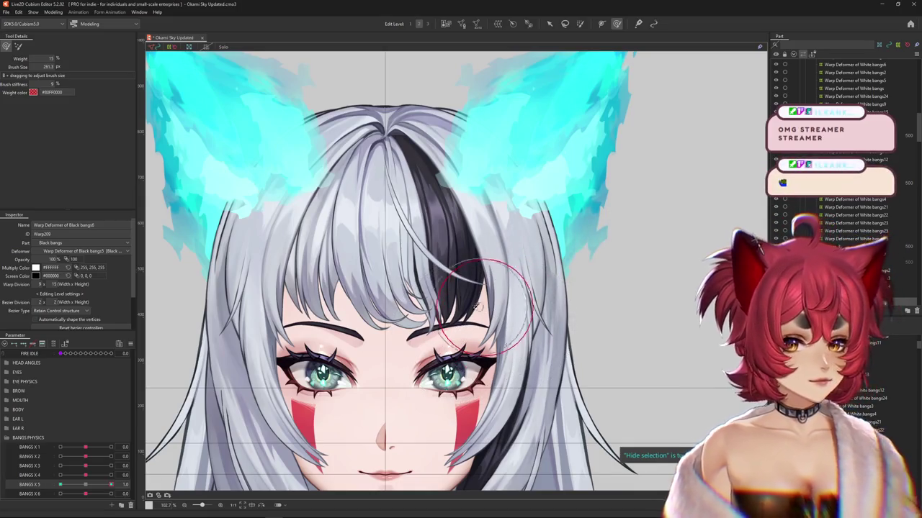
Reshape the bangs at the BANGS X 5 -1.0 key, switching brush modes and raising brush weight to 25%
{"action": "left_click", "coordinate": [60, 485]}
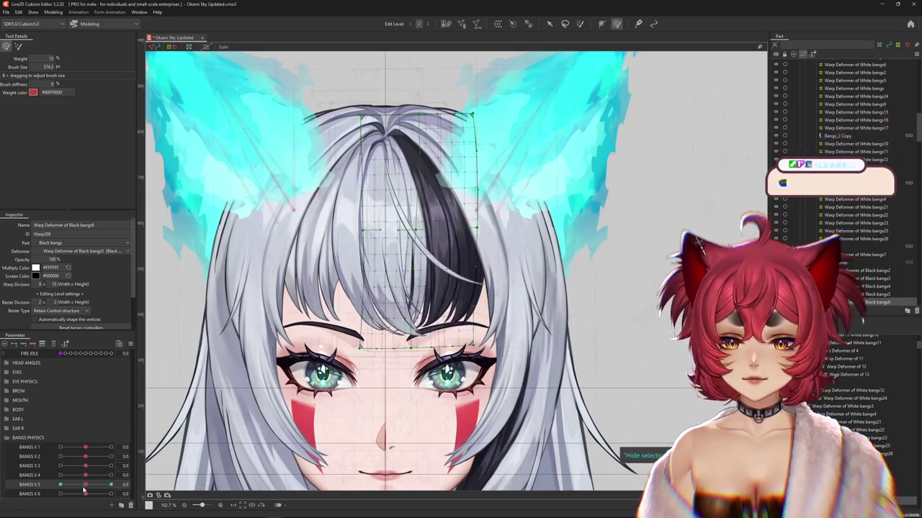
{"action": "left_click_drag", "start_coordinate": [160, 391], "coordinate": [375, 328]}
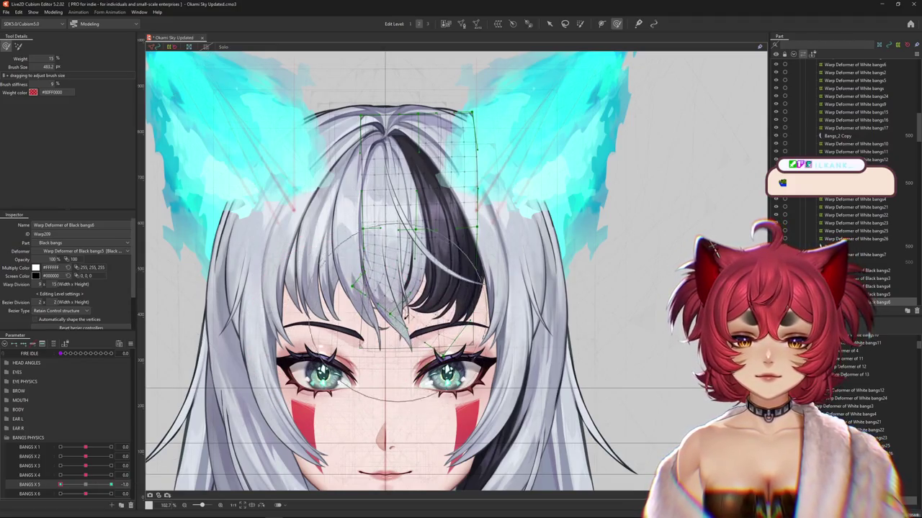
{"action": "key", "text": "b"}
{"action": "mouse_move", "coordinate": [263, 286]}
{"action": "left_mouse_down"}
{"action": "mouse_move", "coordinate": [216, 288]}
{"action": "mouse_move", "coordinate": [199, 300]}
{"action": "left_mouse_up"}
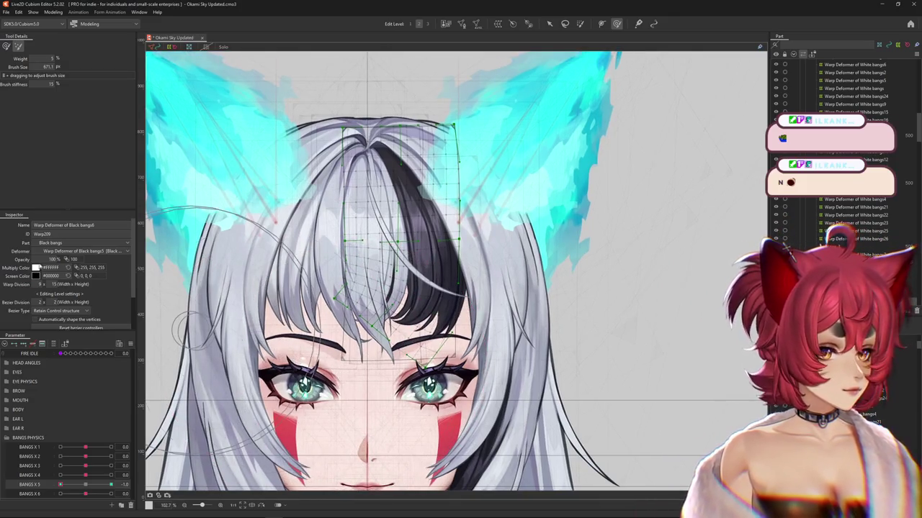
{"action": "key", "text": "b"}
{"action": "left_click", "coordinate": [87, 487]}
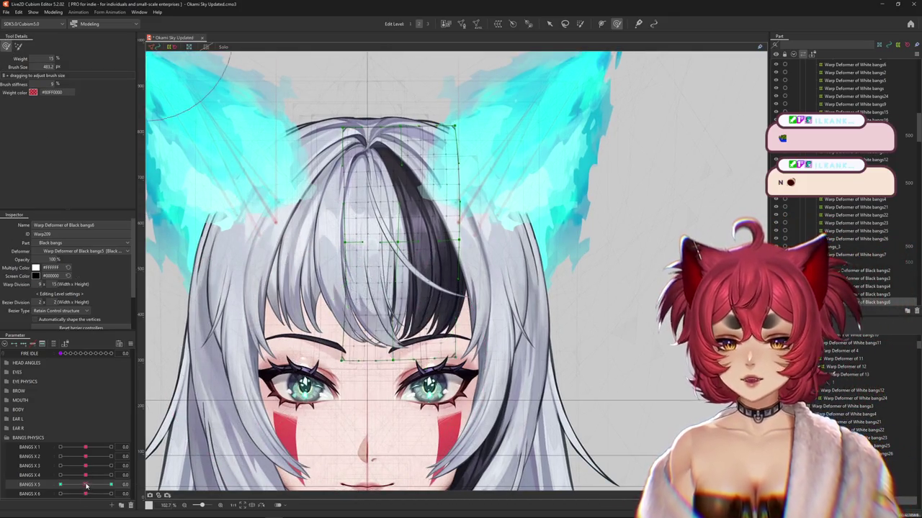
{"action": "left_click", "coordinate": [61, 485]}
{"action": "left_click_drag", "start_coordinate": [360, 338], "coordinate": [389, 351]}
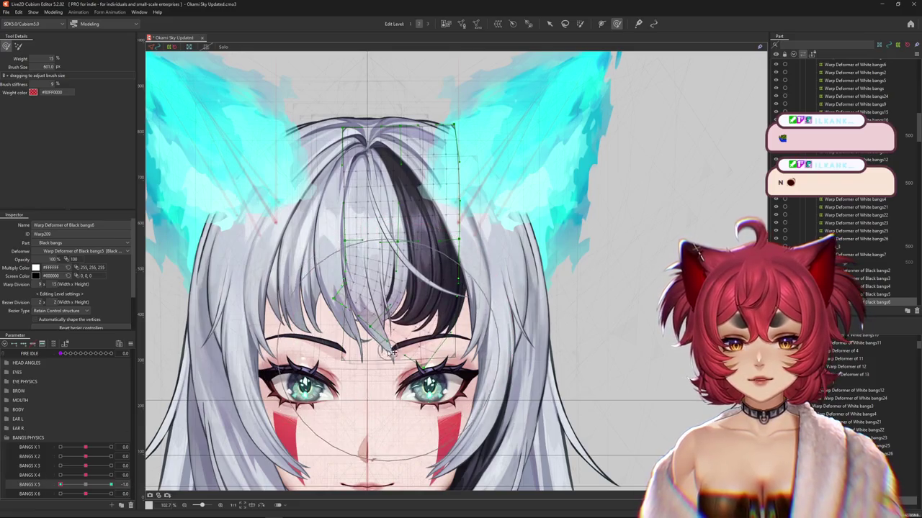
{"action": "left_click", "coordinate": [101, 486]}
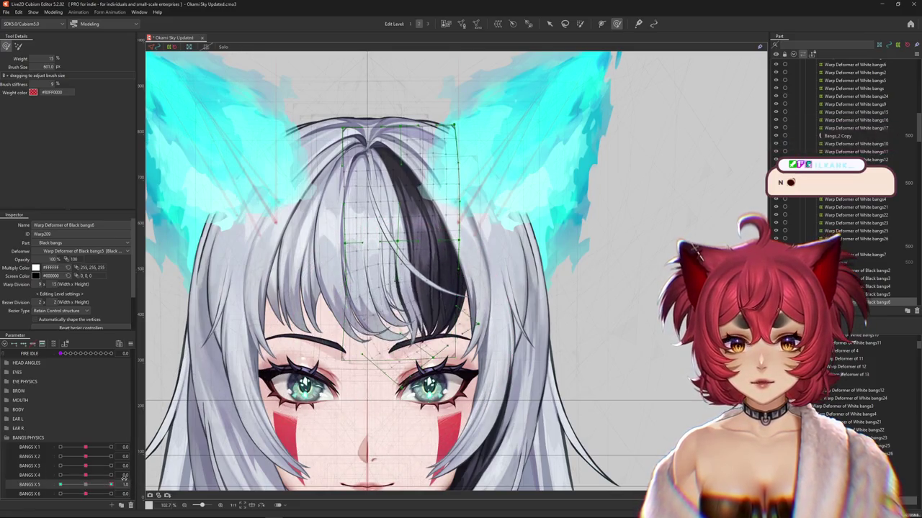
{"action": "mouse_move", "coordinate": [423, 159]}
{"action": "left_mouse_down"}
{"action": "mouse_move", "coordinate": [445, 198]}
{"action": "mouse_move", "coordinate": [457, 191]}
{"action": "mouse_move", "coordinate": [373, 184]}
{"action": "left_mouse_up"}
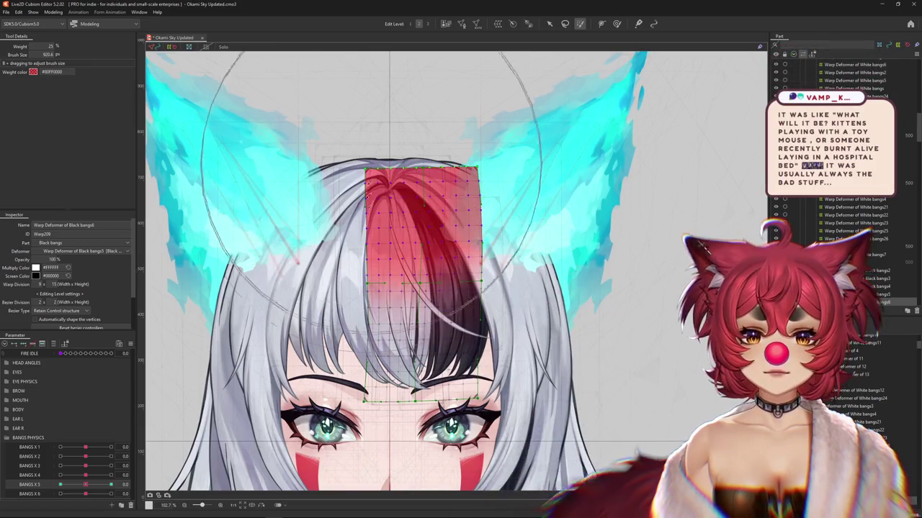
Fill the bangs mesh with full brush weight, preview BANGS X 5 at -1.0, then return it to 0
{"action": "left_click", "coordinate": [373, 184]}
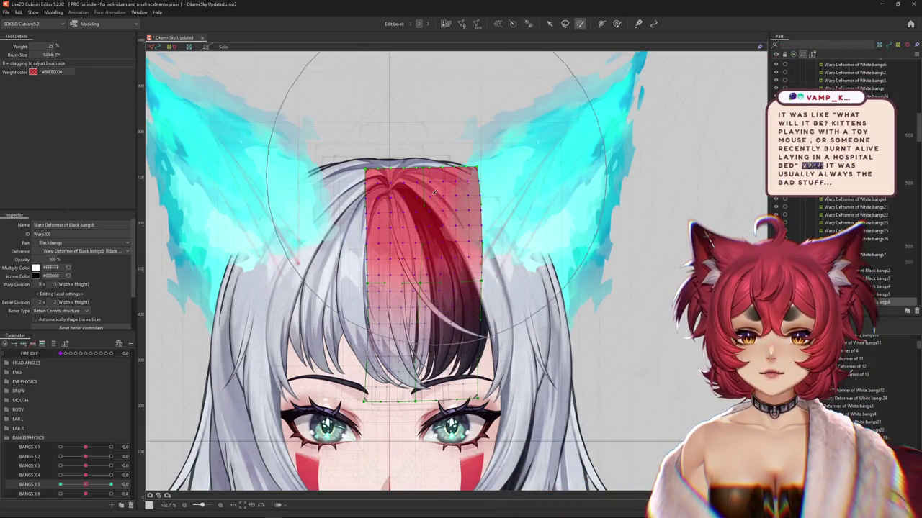
{"action": "left_click_drag", "start_coordinate": [85, 484], "coordinate": [61, 485]}
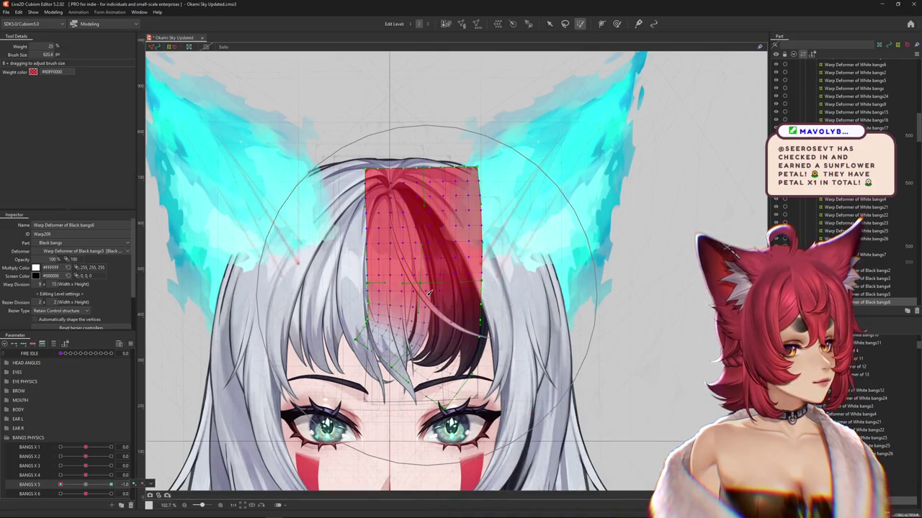
{"action": "mouse_move", "coordinate": [60, 484]}
{"action": "left_mouse_down"}
{"action": "mouse_move", "coordinate": [87, 486]}
{"action": "mouse_move", "coordinate": [24, 494]}
{"action": "left_mouse_up"}
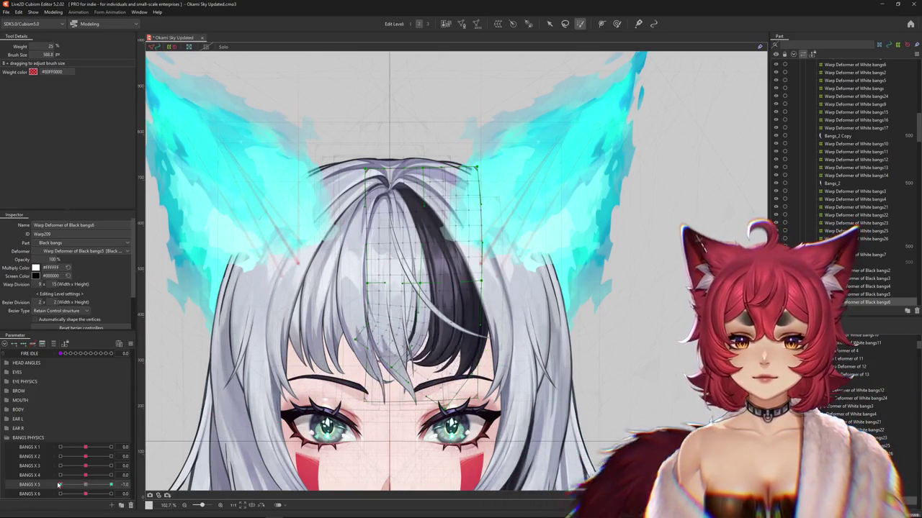
Size the Deform Brush for the bangs and set BANGS X 5 to its 1.0 key
{"action": "left_click", "coordinate": [616, 23]}
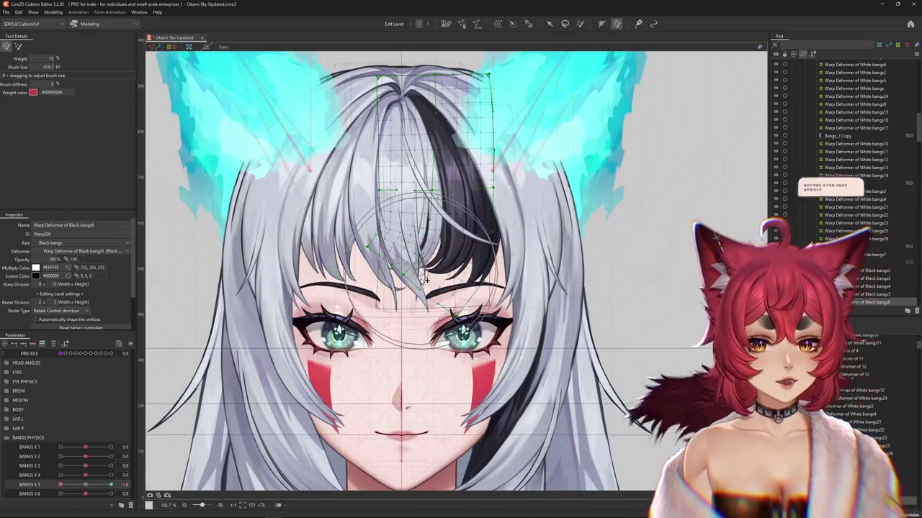
{"action": "mouse_move", "coordinate": [427, 281]}
{"action": "left_mouse_down"}
{"action": "mouse_move", "coordinate": [419, 270]}
{"action": "mouse_move", "coordinate": [423, 336]}
{"action": "left_mouse_up"}
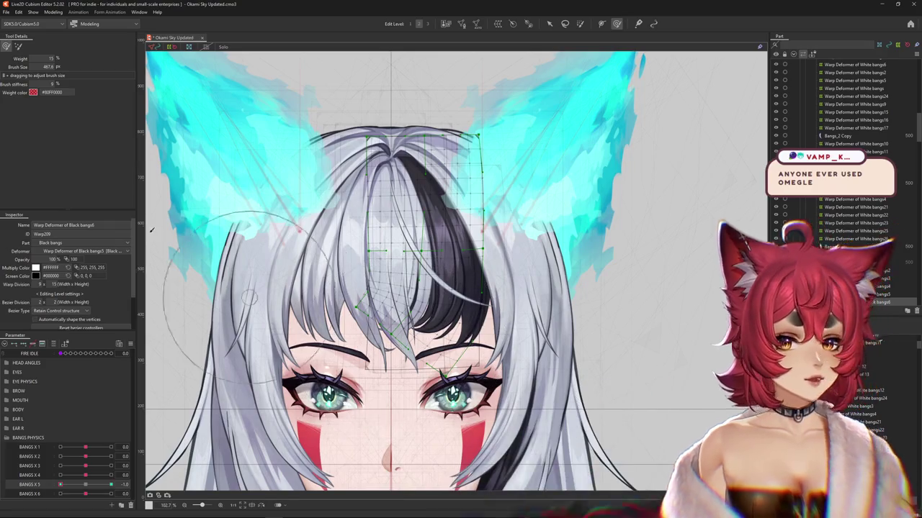
{"action": "key", "text": "b"}
{"action": "left_click_drag", "start_coordinate": [295, 283], "coordinate": [303, 287]}
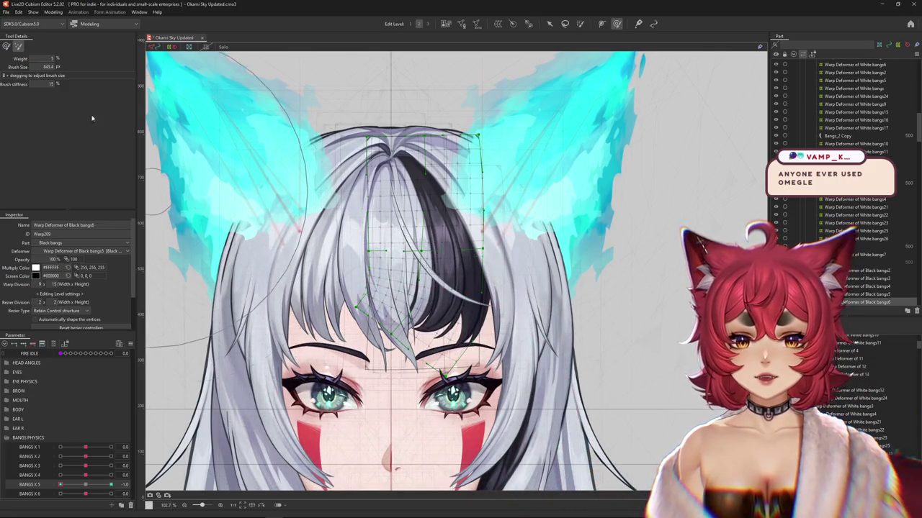
{"action": "left_click", "coordinate": [8, 48]}
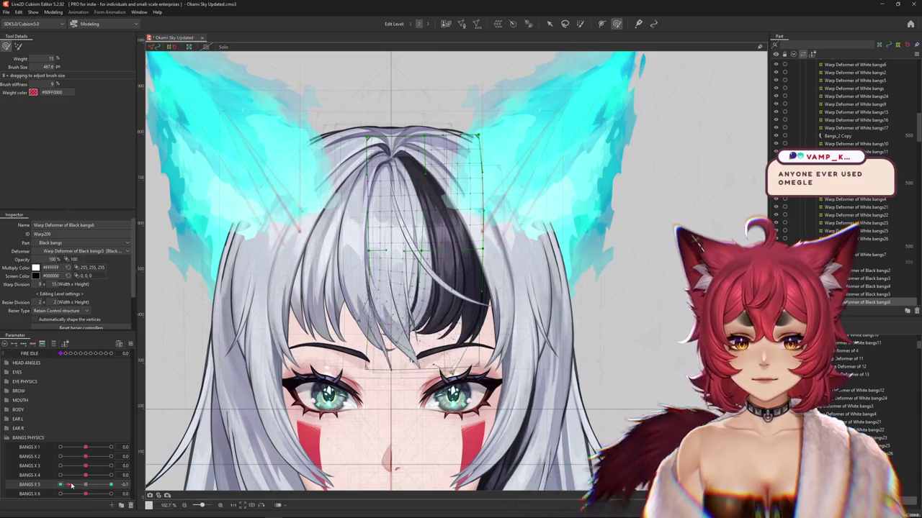
{"action": "left_click_drag", "start_coordinate": [412, 416], "coordinate": [400, 398]}
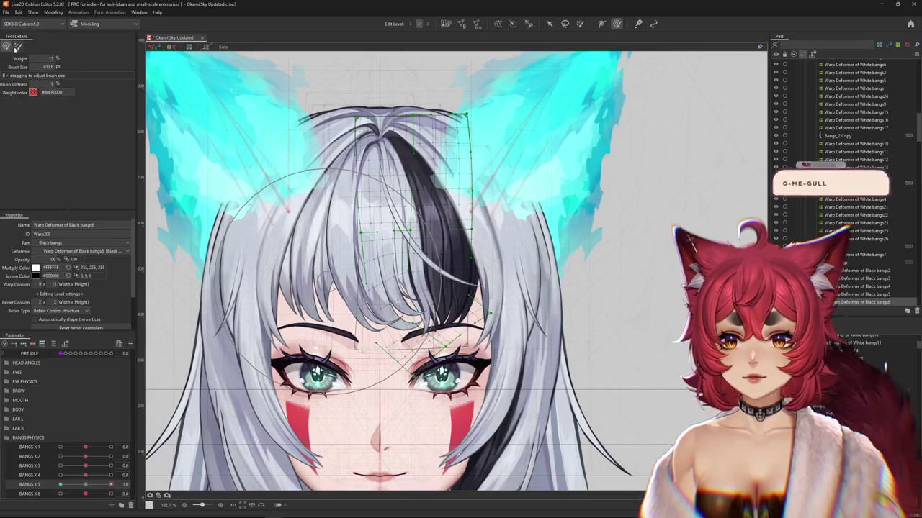
{"action": "left_click_drag", "start_coordinate": [227, 217], "coordinate": [238, 216]}
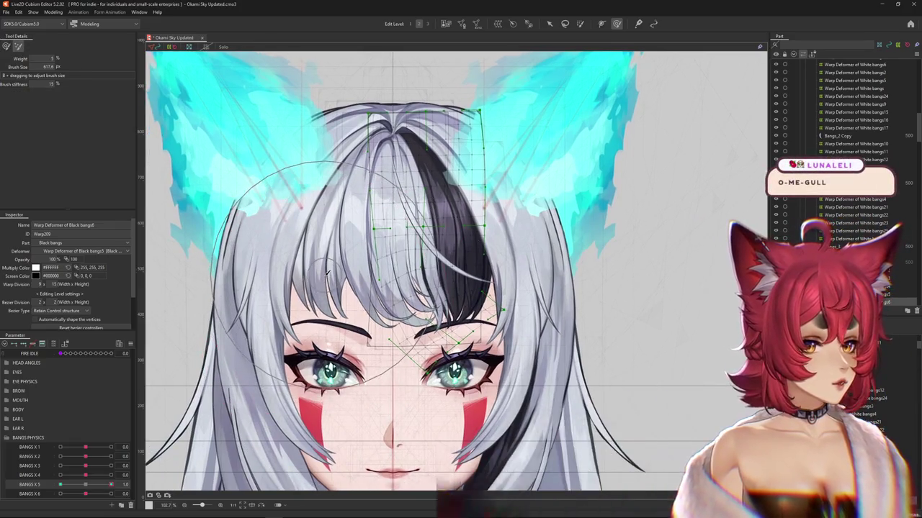
{"action": "left_click_drag", "start_coordinate": [306, 234], "coordinate": [331, 267]}
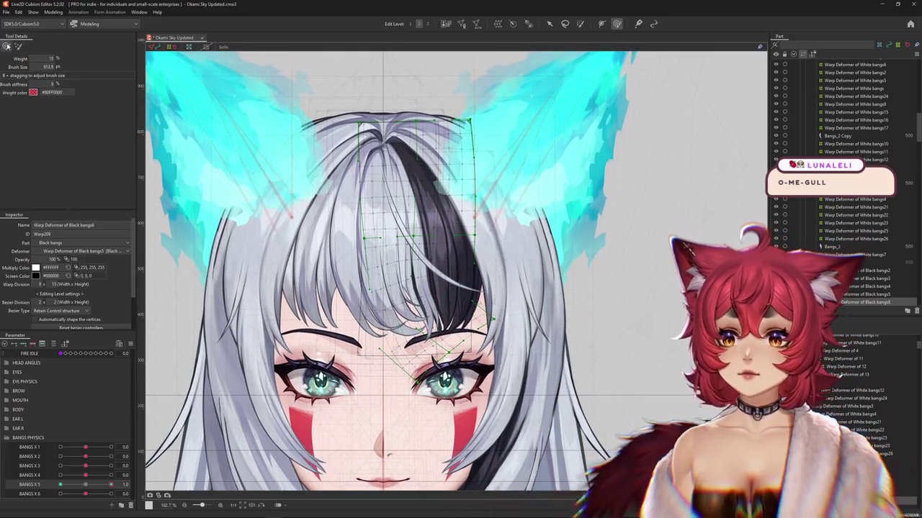
Push the Black bangs6 mesh into shape and preview it with BANGS X 5 near 0.4
{"action": "left_click_drag", "start_coordinate": [477, 342], "coordinate": [459, 325]}
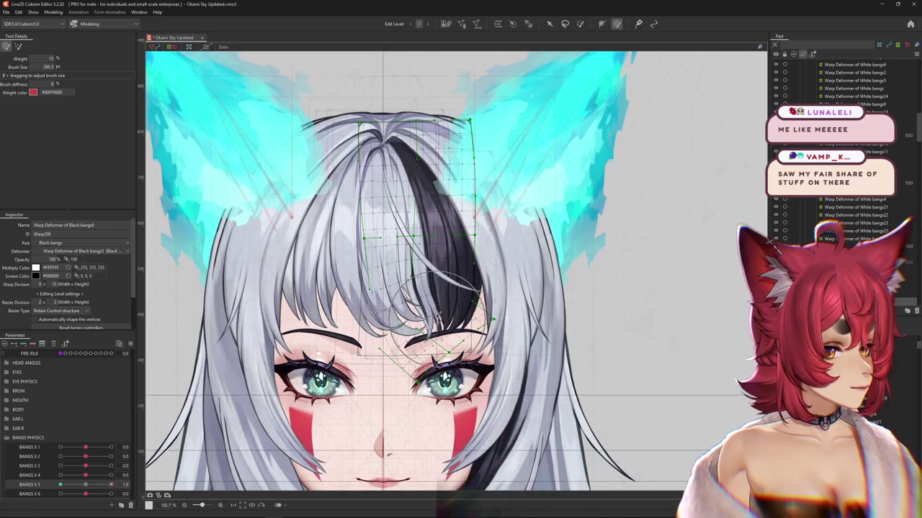
{"action": "mouse_move", "coordinate": [110, 485]}
{"action": "left_mouse_down"}
{"action": "mouse_move", "coordinate": [100, 484]}
{"action": "mouse_move", "coordinate": [111, 484]}
{"action": "left_mouse_up"}
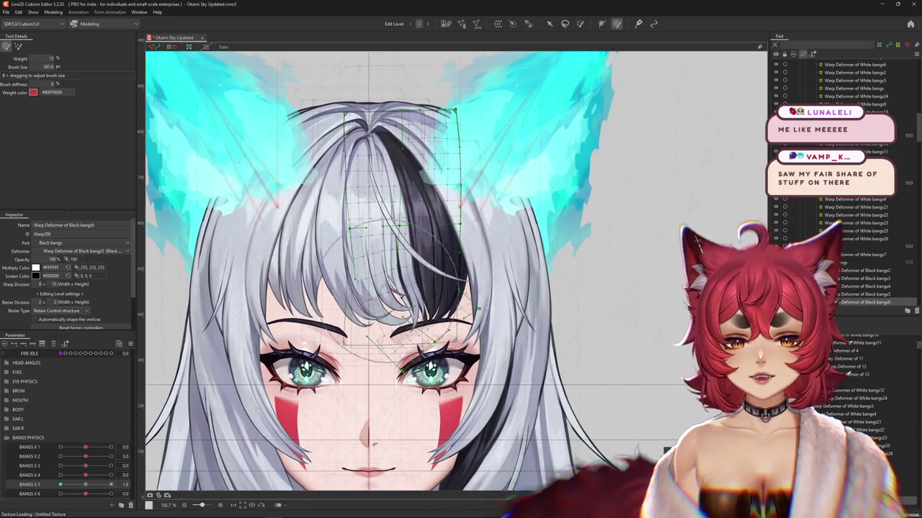
{"action": "left_click_drag", "start_coordinate": [501, 351], "coordinate": [394, 332]}
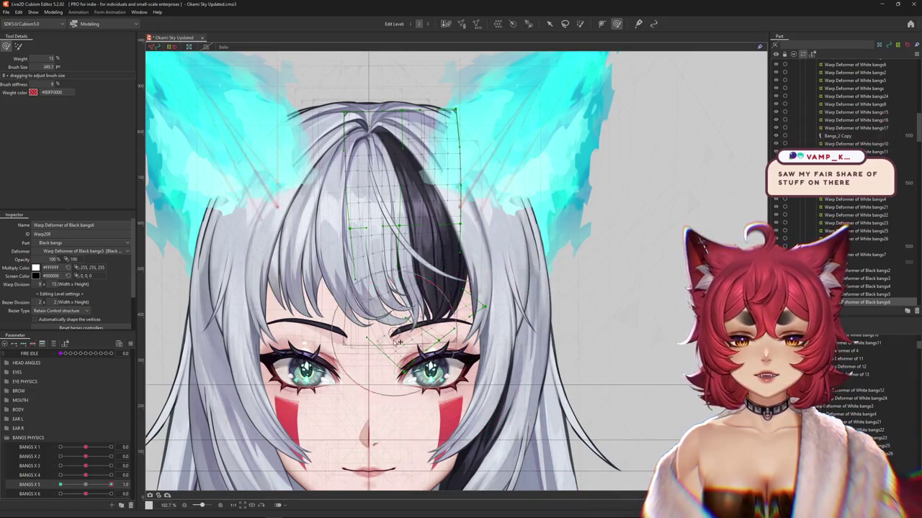
{"action": "left_click_drag", "start_coordinate": [326, 377], "coordinate": [364, 403]}
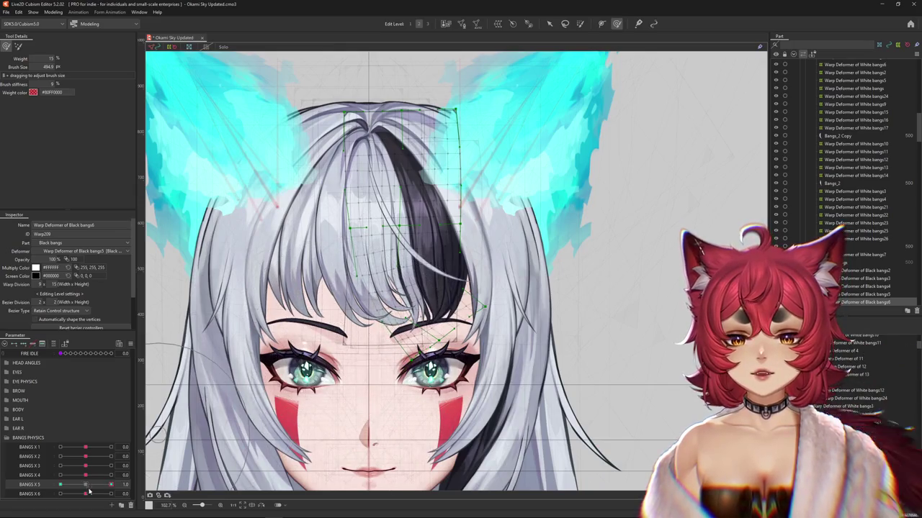
{"action": "left_click_drag", "start_coordinate": [403, 288], "coordinate": [444, 319]}
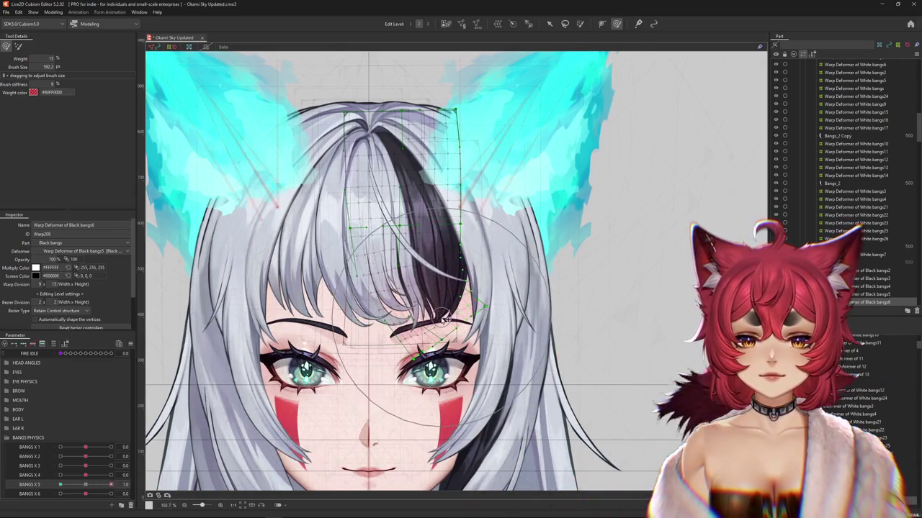
{"action": "left_click", "coordinate": [86, 484]}
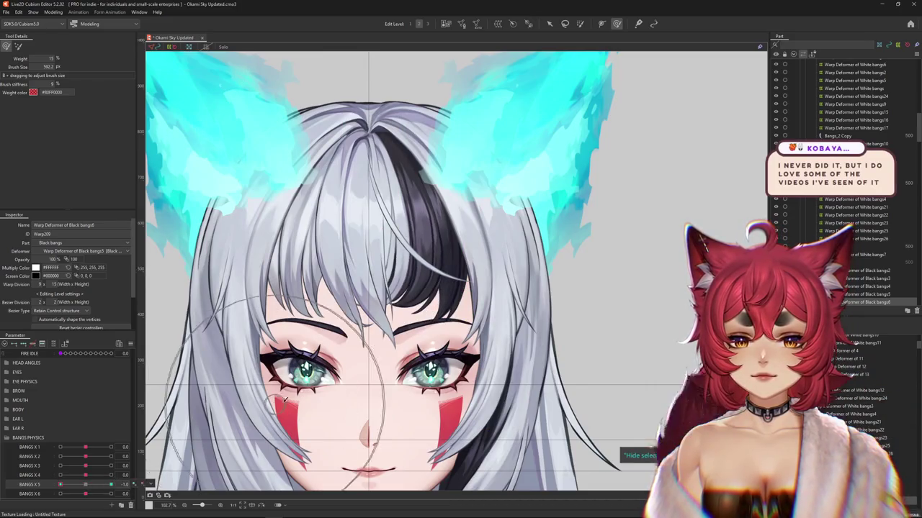
{"action": "left_click_drag", "start_coordinate": [277, 402], "coordinate": [258, 465]}
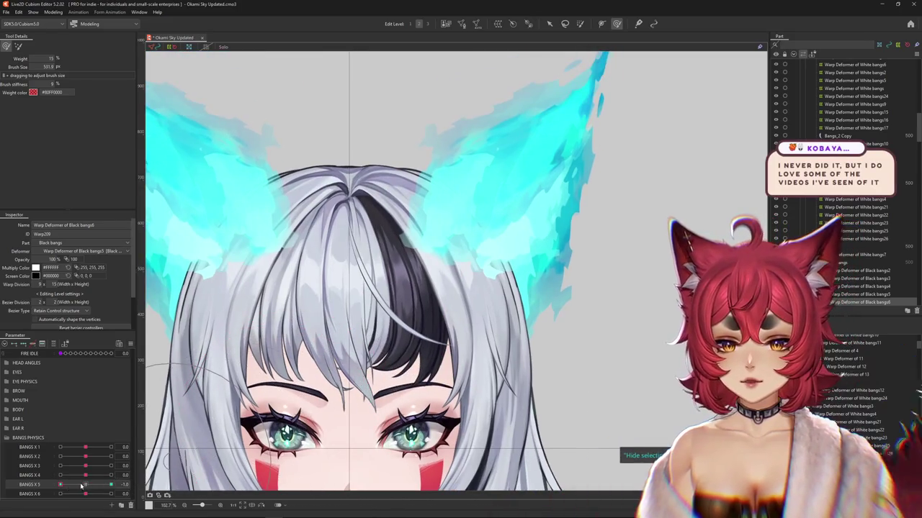
Paint weight over the Black bangs6 grid with an enlarged brush and return BANGS X 5 to 1.0
{"action": "key", "text": "b"}
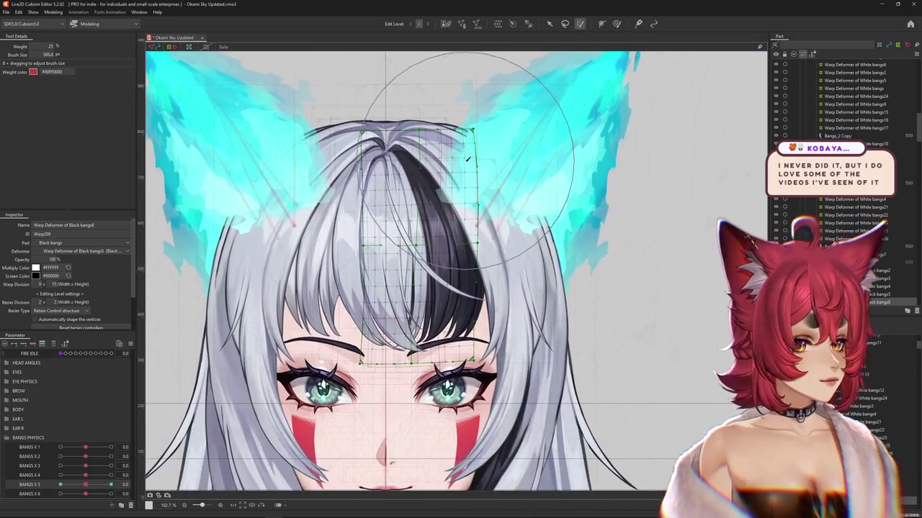
{"action": "left_click_drag", "start_coordinate": [468, 180], "coordinate": [450, 174]}
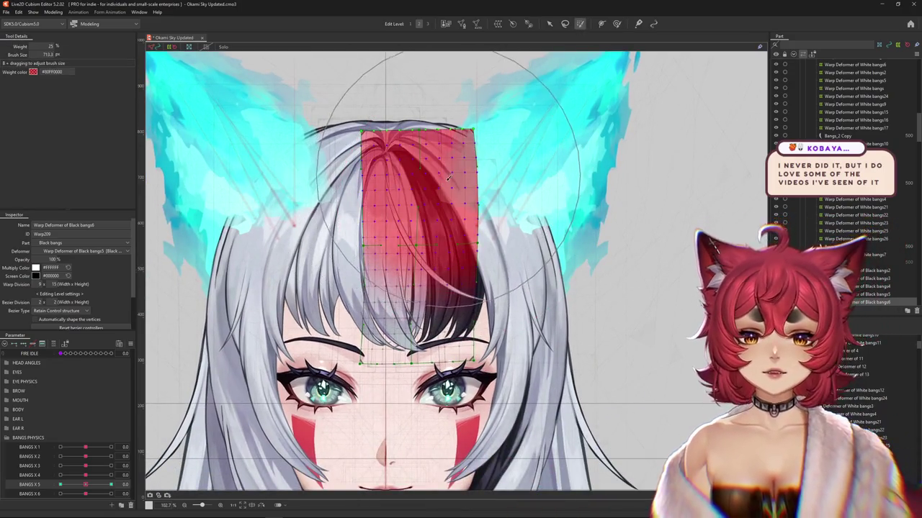
{"action": "left_click_drag", "start_coordinate": [424, 203], "coordinate": [432, 112]}
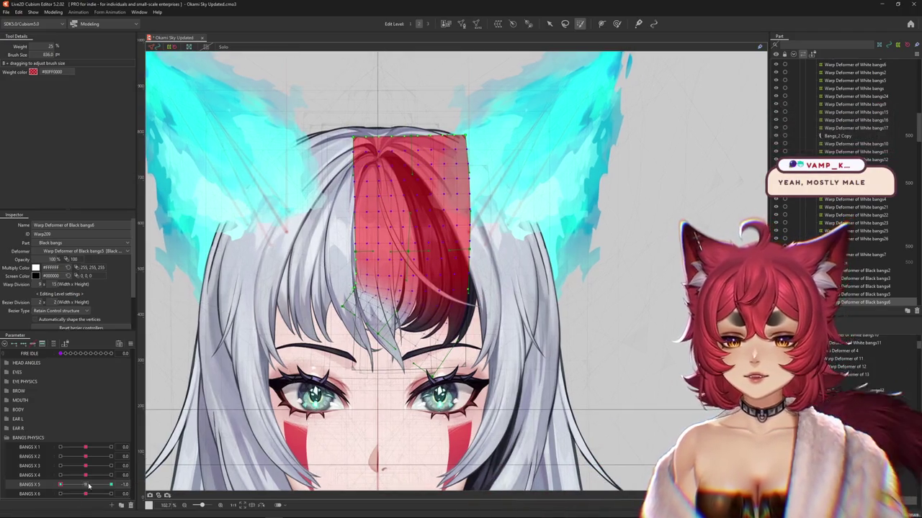
{"action": "mouse_move", "coordinate": [403, 208]}
{"action": "left_mouse_down"}
{"action": "mouse_move", "coordinate": [407, 185]}
{"action": "mouse_move", "coordinate": [464, 128]}
{"action": "left_mouse_up"}
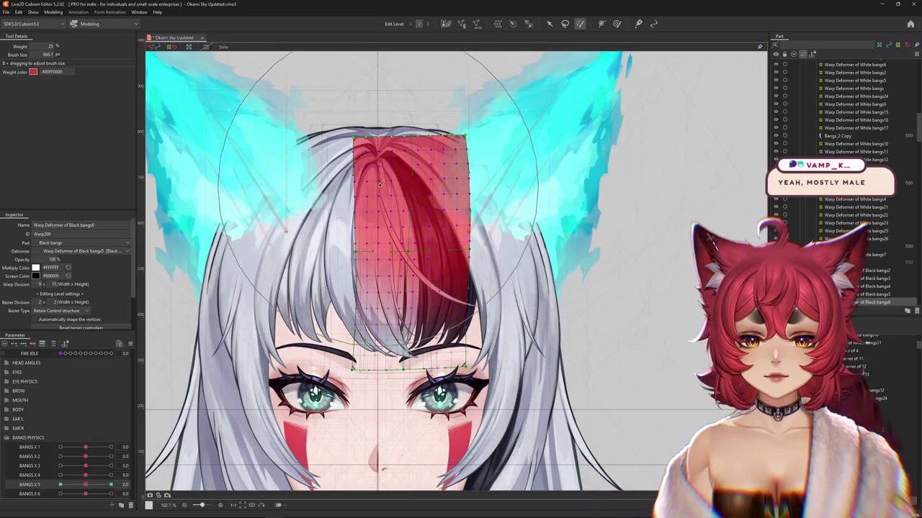
{"action": "left_click_drag", "start_coordinate": [103, 484], "coordinate": [111, 485]}
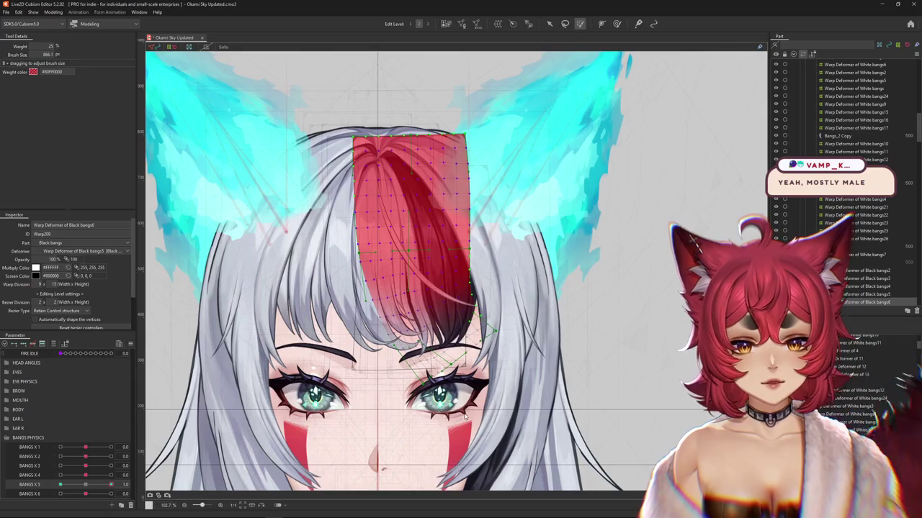
{"action": "left_click", "coordinate": [617, 23]}
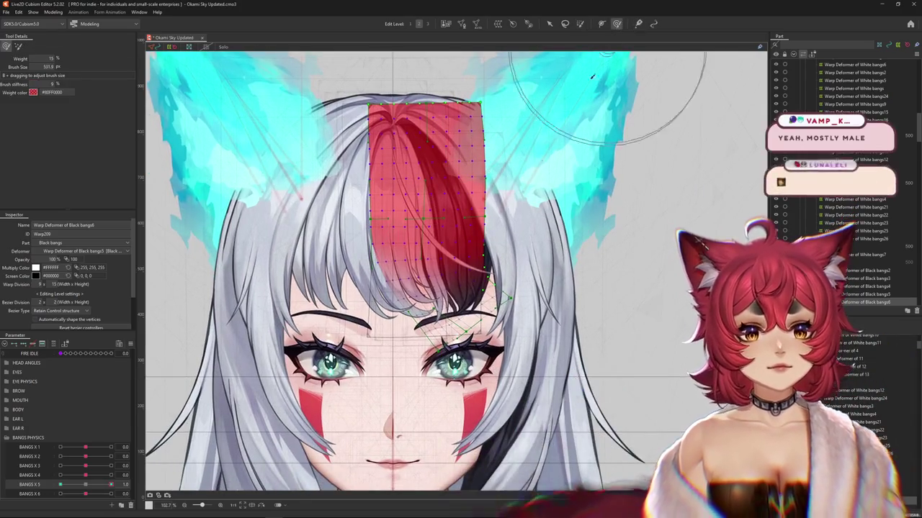
Enlarge the Deform Brush, nudge the bangs grid, and compare against BANGS X 5 at rest
{"action": "left_click_drag", "start_coordinate": [429, 268], "coordinate": [455, 289]}
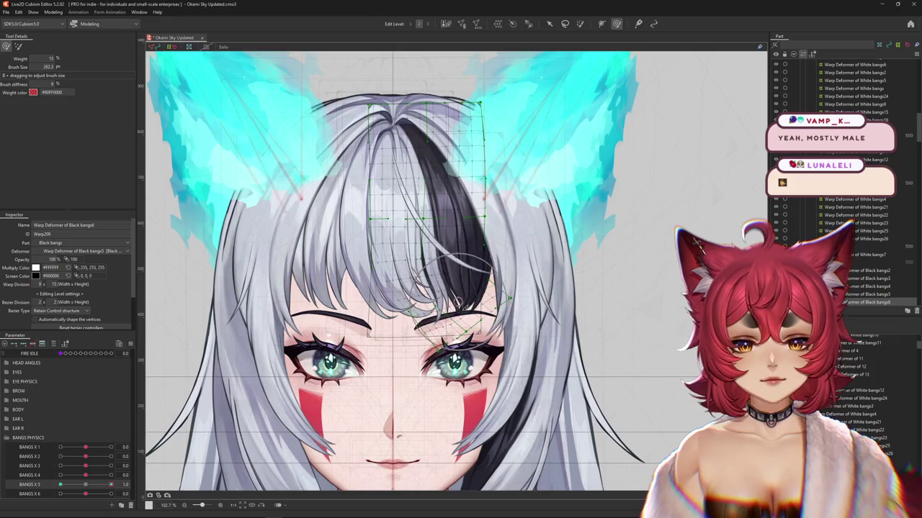
{"action": "left_click_drag", "start_coordinate": [494, 329], "coordinate": [519, 316]}
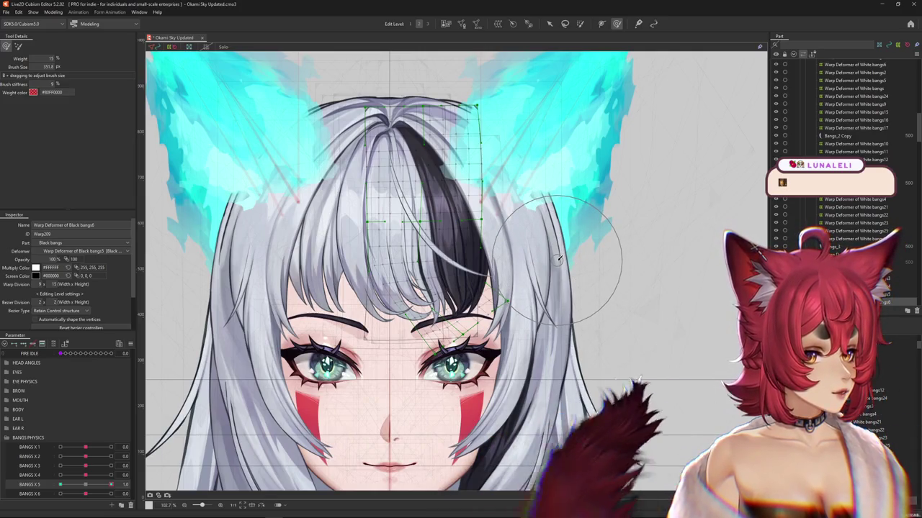
{"action": "left_click_drag", "start_coordinate": [556, 266], "coordinate": [180, 101]}
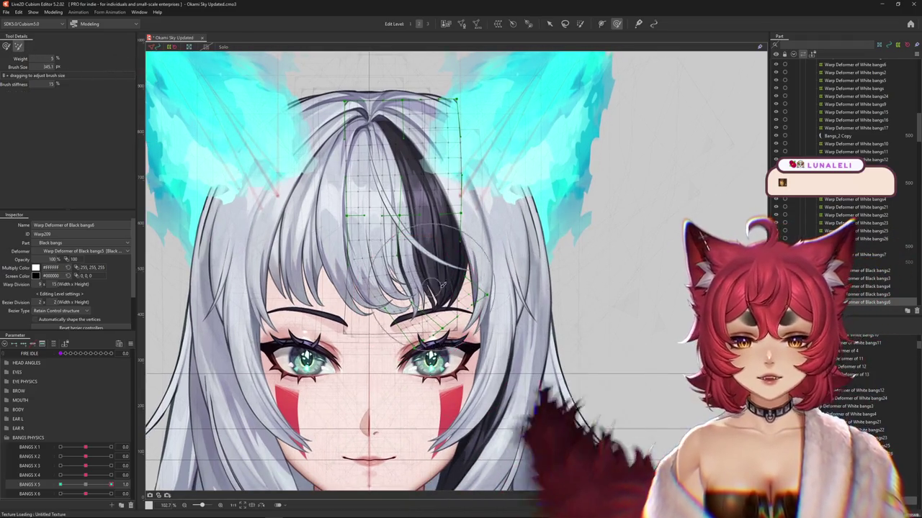
{"action": "left_click_drag", "start_coordinate": [417, 295], "coordinate": [431, 338]}
{"action": "left_click_drag", "start_coordinate": [111, 484], "coordinate": [87, 486]}
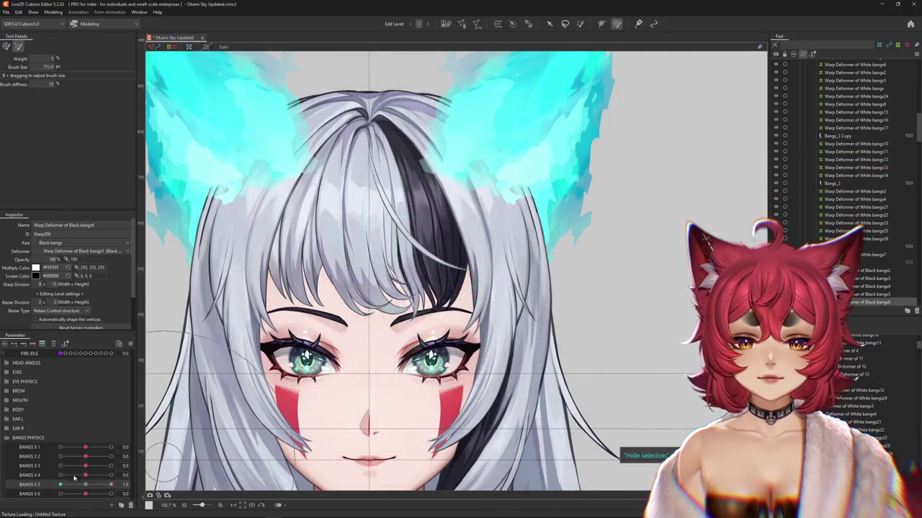
Sculpt the bangs' sweep toward the right eye with the selection hidden, previewing BANGS X 5 near 0.2
{"action": "left_click_drag", "start_coordinate": [403, 216], "coordinate": [424, 311]}
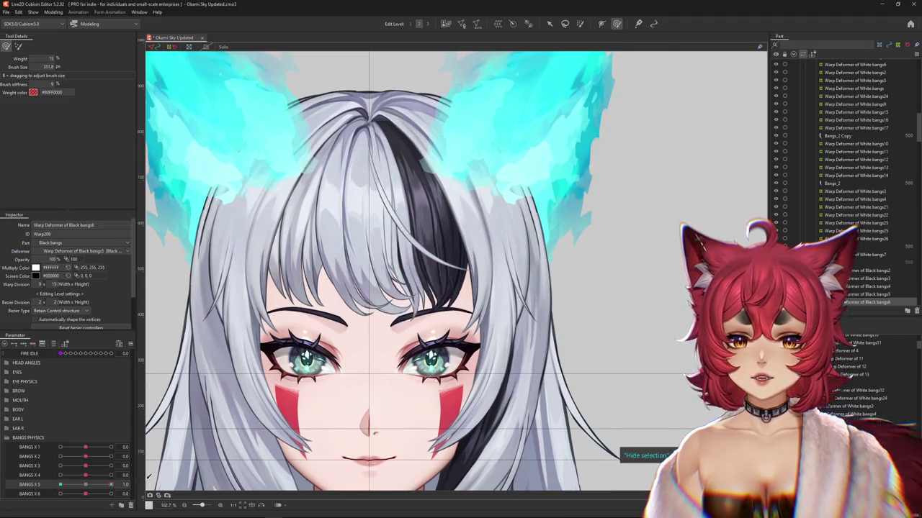
{"action": "left_click_drag", "start_coordinate": [391, 275], "coordinate": [486, 392]}
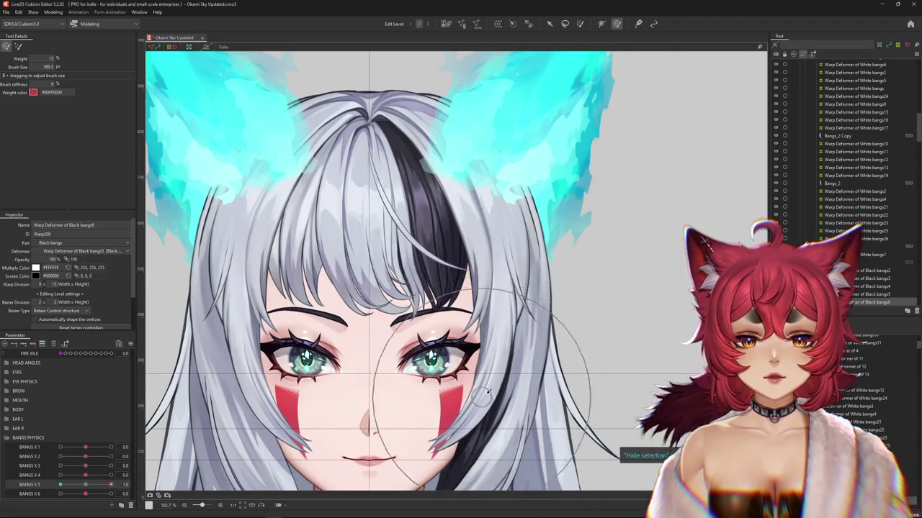
{"action": "mouse_move", "coordinate": [484, 292]}
{"action": "left_mouse_down"}
{"action": "mouse_move", "coordinate": [491, 312]}
{"action": "mouse_move", "coordinate": [411, 309]}
{"action": "left_mouse_up"}
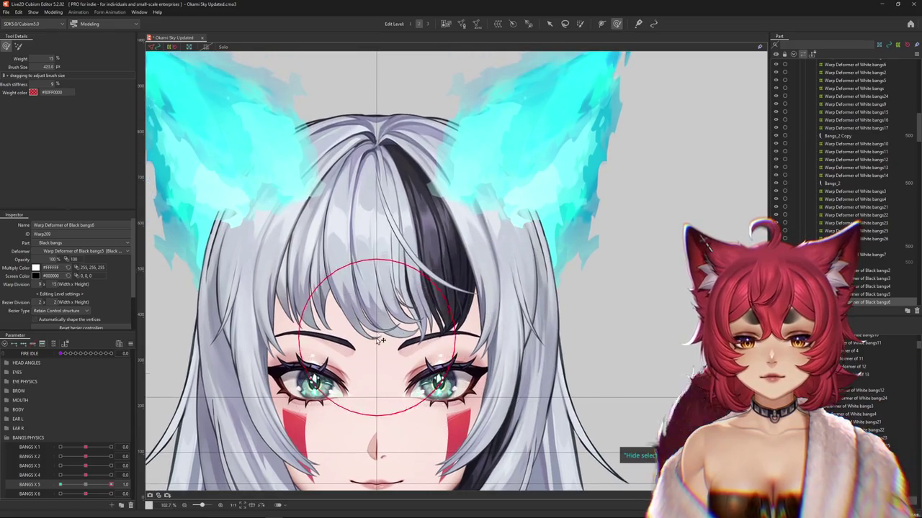
{"action": "mouse_move", "coordinate": [422, 416]}
{"action": "left_mouse_down"}
{"action": "mouse_move", "coordinate": [426, 306]}
{"action": "mouse_move", "coordinate": [438, 369]}
{"action": "left_mouse_up"}
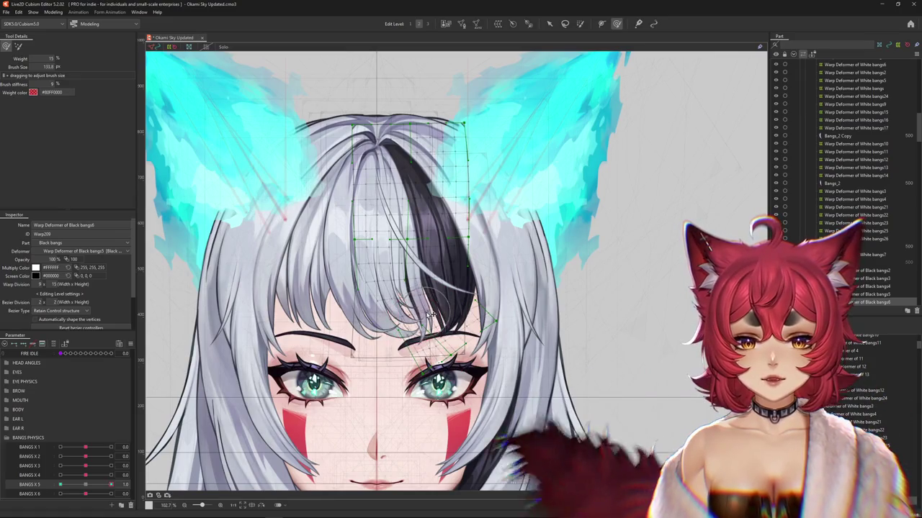
{"action": "key", "text": "h"}
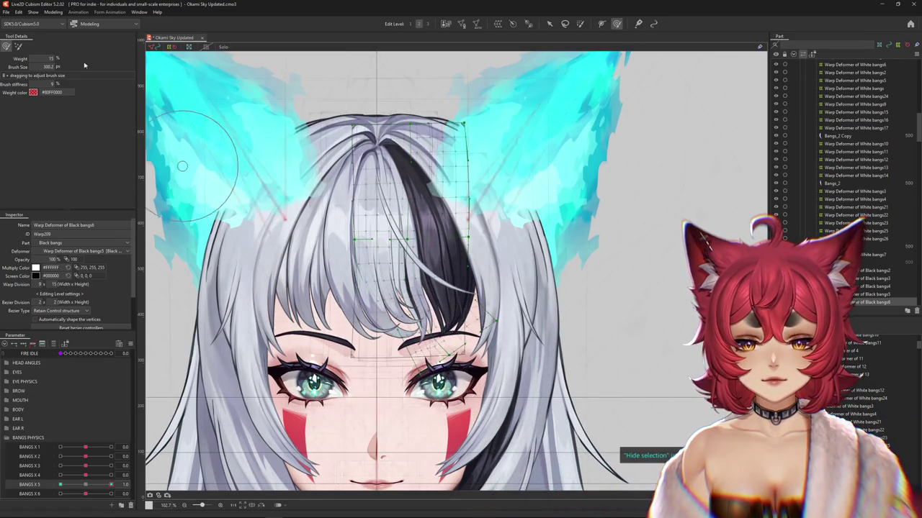
{"action": "left_click_drag", "start_coordinate": [384, 388], "coordinate": [385, 338]}
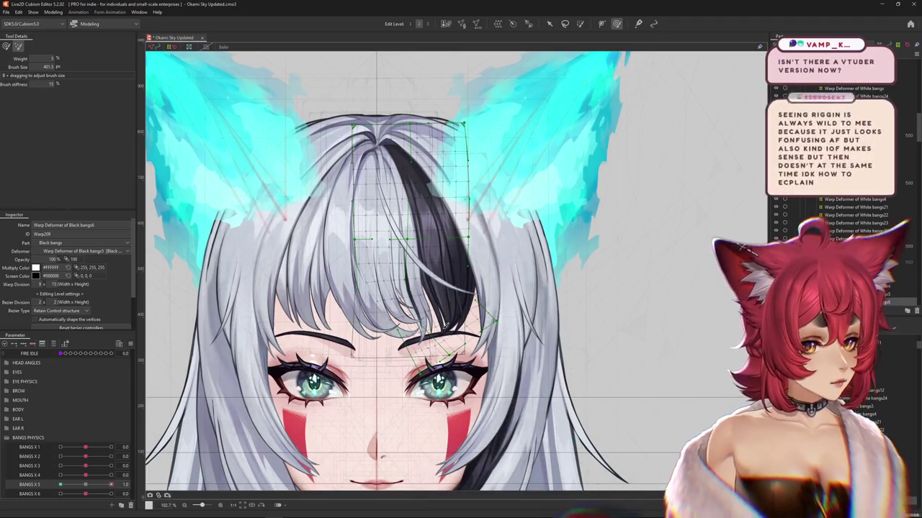
{"action": "mouse_move", "coordinate": [111, 484]}
{"action": "left_mouse_down"}
{"action": "mouse_move", "coordinate": [91, 488]}
{"action": "mouse_move", "coordinate": [111, 485]}
{"action": "left_mouse_up"}
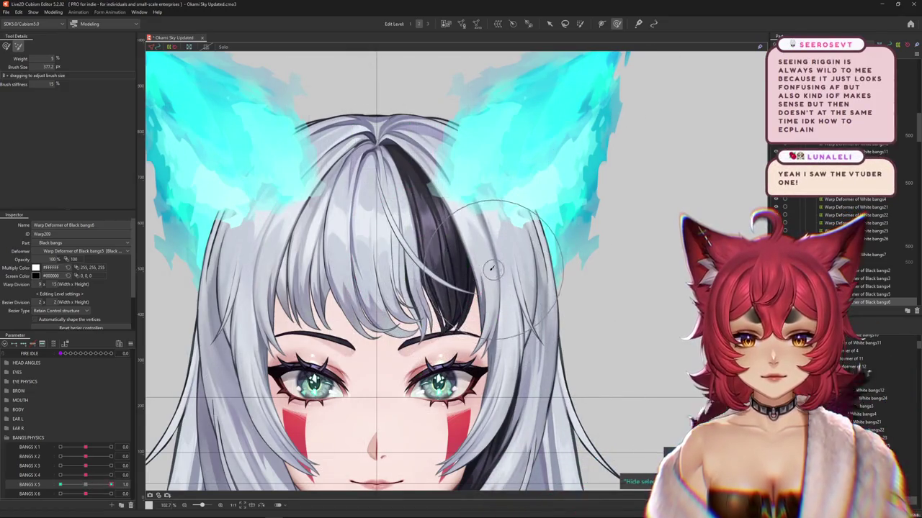
{"action": "left_click_drag", "start_coordinate": [494, 267], "coordinate": [469, 309]}
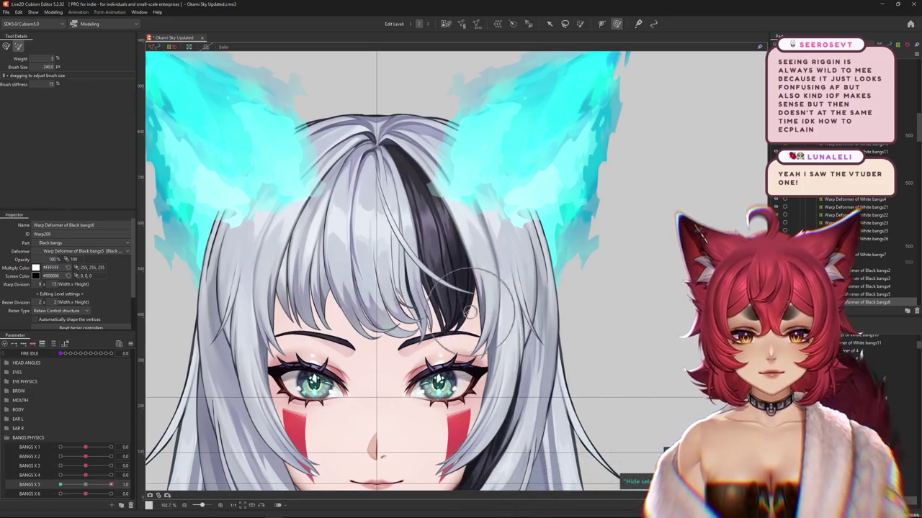
{"action": "left_click_drag", "start_coordinate": [239, 149], "coordinate": [248, 151]}
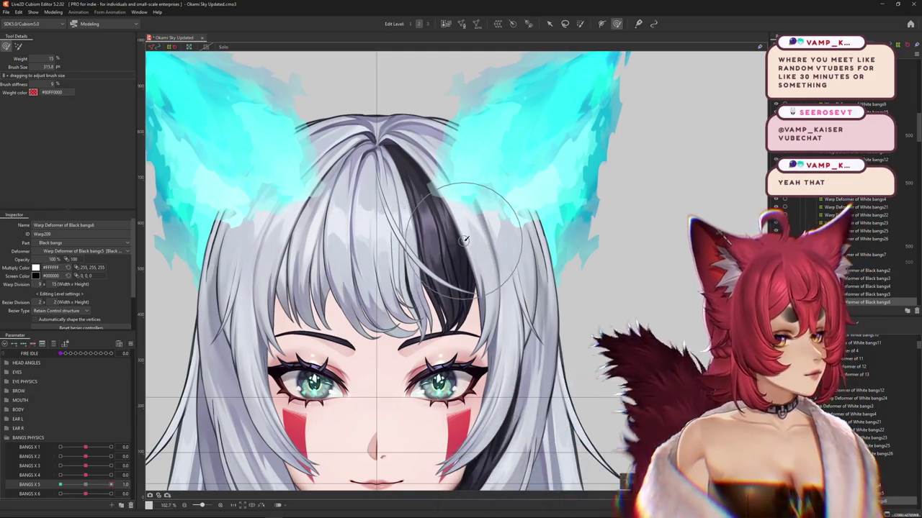
Swing BANGS X 5 to -1.0 and back to 0, then open Modeling > Physics Settings
{"action": "scroll", "coordinate": [465, 241], "scroll_direction": "down", "scroll_amount": 2}
{"action": "scroll", "coordinate": [471, 216], "scroll_direction": "down", "scroll_amount": 2}
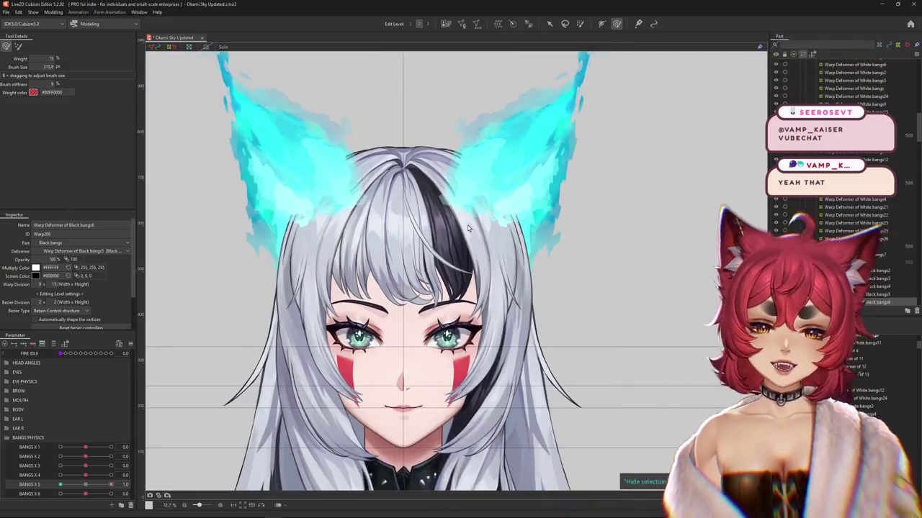
{"action": "left_click_drag", "start_coordinate": [111, 485], "coordinate": [60, 484]}
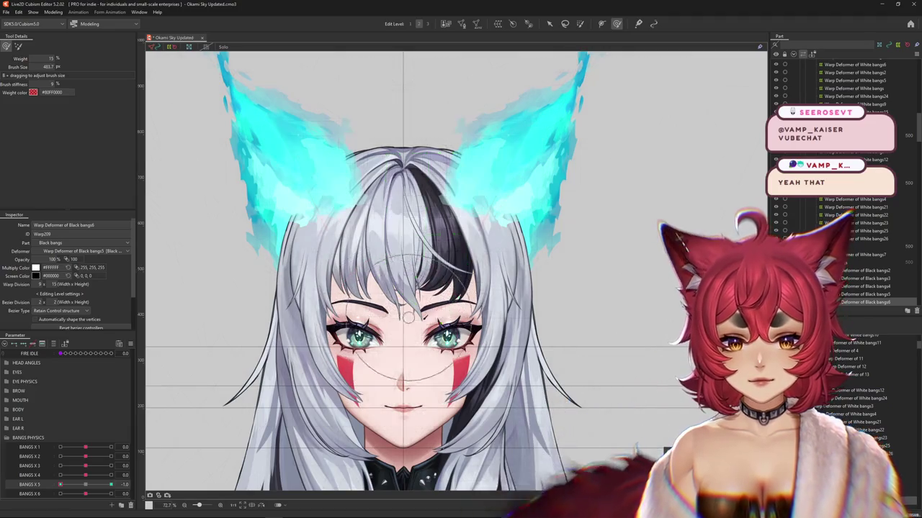
{"action": "left_click_drag", "start_coordinate": [454, 261], "coordinate": [445, 275]}
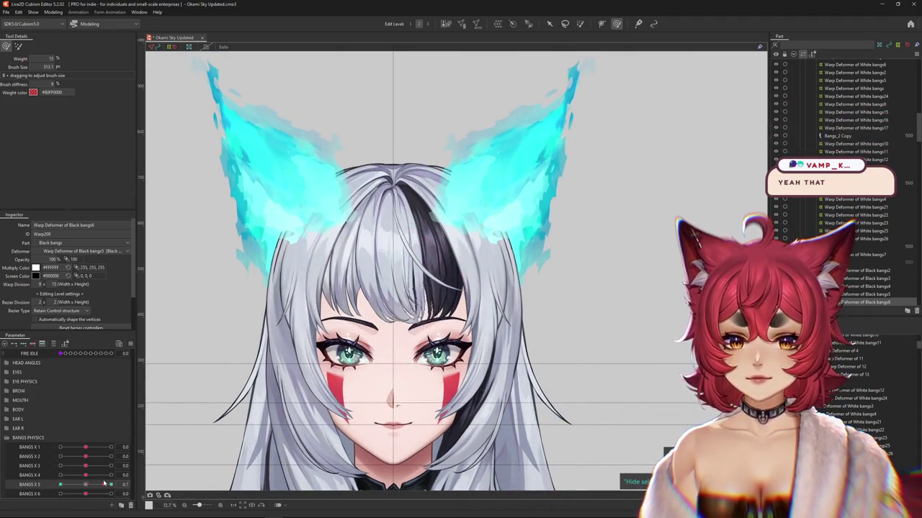
{"action": "left_click_drag", "start_coordinate": [60, 484], "coordinate": [93, 489]}
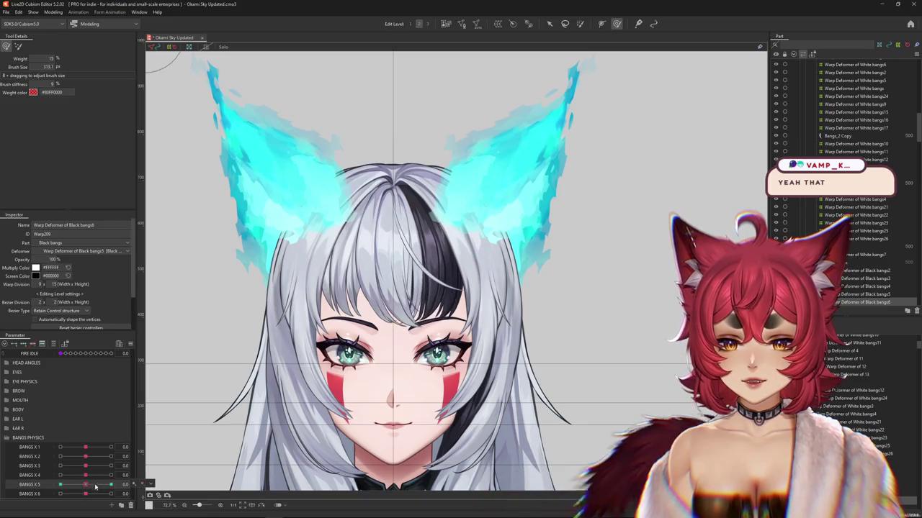
{"action": "left_click", "coordinate": [54, 12]}
{"action": "left_click", "coordinate": [79, 167]}
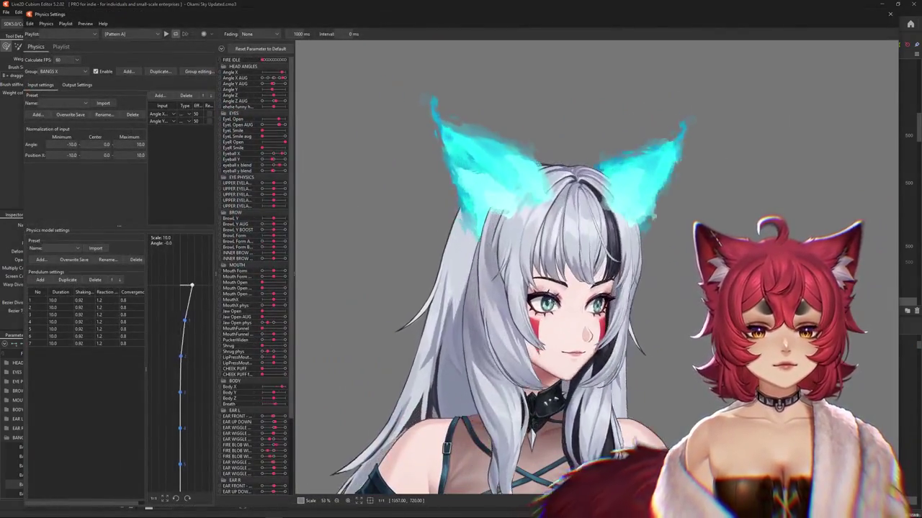
Reset the BANGS X output maximums to 100 and swing the preview head to test the bangs sway
{"action": "mouse_move", "coordinate": [676, 243]}
{"action": "left_mouse_down"}
{"action": "mouse_move", "coordinate": [458, 277]}
{"action": "mouse_move", "coordinate": [578, 211]}
{"action": "mouse_move", "coordinate": [598, 138]}
{"action": "mouse_move", "coordinate": [283, 417]}
{"action": "left_mouse_up"}
{"action": "mouse_move", "coordinate": [291, 370]}
{"action": "left_mouse_down"}
{"action": "mouse_move", "coordinate": [756, 263]}
{"action": "mouse_move", "coordinate": [421, 302]}
{"action": "mouse_move", "coordinate": [612, 297]}
{"action": "left_mouse_up"}
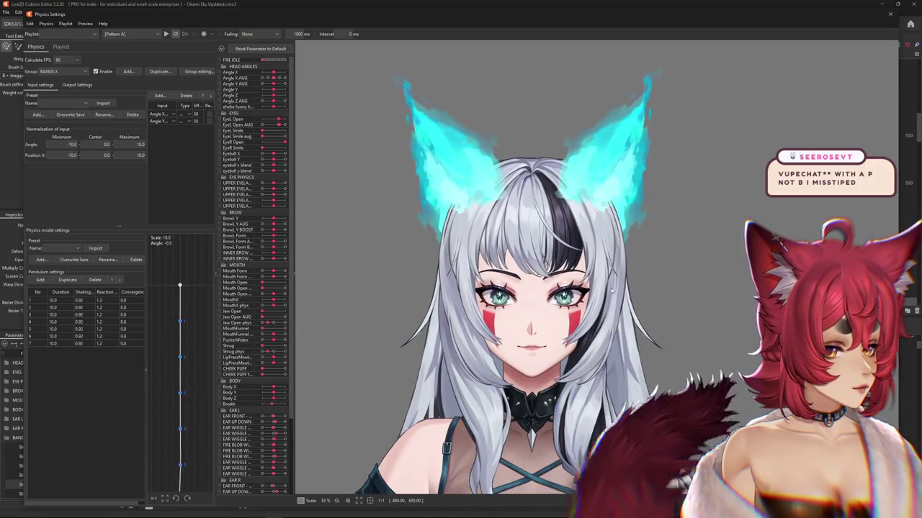
{"action": "mouse_move", "coordinate": [613, 289]}
{"action": "left_mouse_down"}
{"action": "mouse_move", "coordinate": [613, 264]}
{"action": "mouse_move", "coordinate": [323, 309]}
{"action": "mouse_move", "coordinate": [235, 408]}
{"action": "mouse_move", "coordinate": [319, 123]}
{"action": "mouse_move", "coordinate": [248, 212]}
{"action": "mouse_move", "coordinate": [186, 262]}
{"action": "left_mouse_up"}
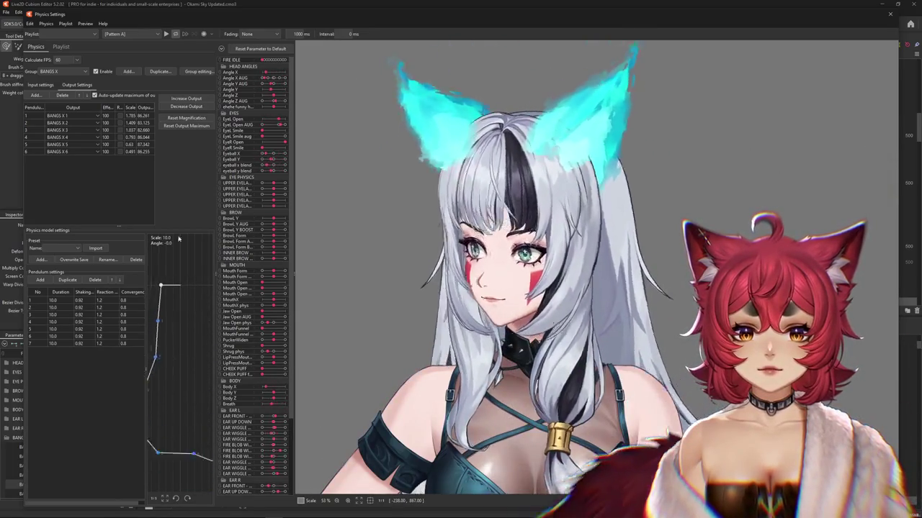
{"action": "left_click", "coordinate": [185, 98]}
{"action": "left_click", "coordinate": [483, 269]}
{"action": "mouse_move", "coordinate": [483, 270]}
{"action": "left_mouse_down"}
{"action": "mouse_move", "coordinate": [502, 475]}
{"action": "mouse_move", "coordinate": [462, 449]}
{"action": "left_mouse_up"}
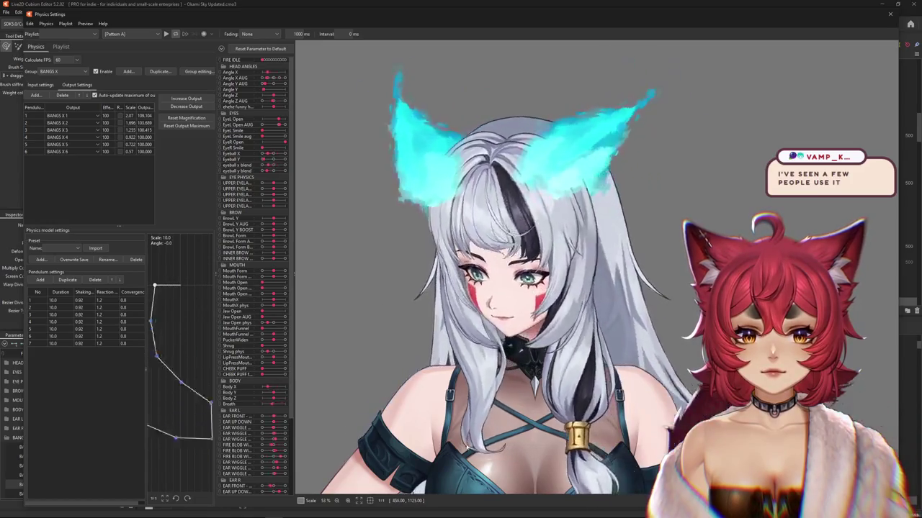
{"action": "left_click_drag", "start_coordinate": [462, 450], "coordinate": [733, 427]}
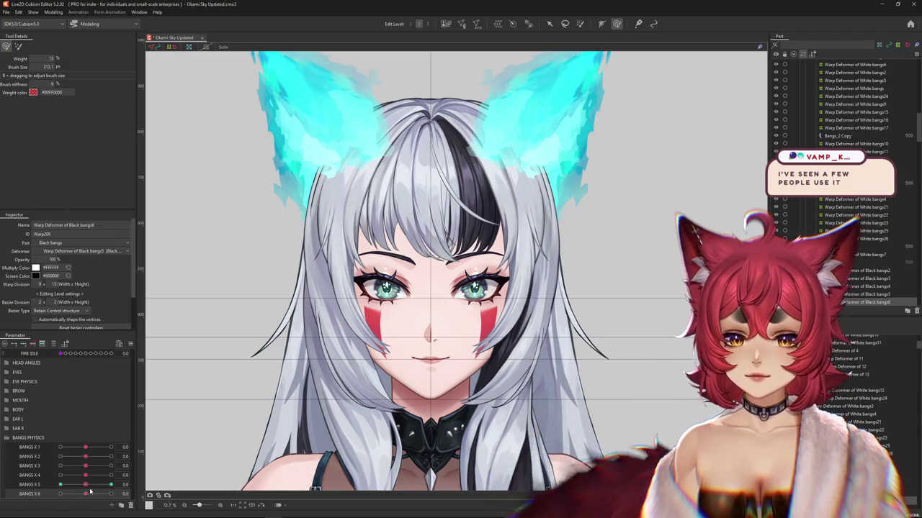
Move BANGS X 1 to its extreme and back, then set BANGS X 5 back to 0.0
{"action": "left_click_drag", "start_coordinate": [86, 447], "coordinate": [135, 441]}
{"action": "mouse_move", "coordinate": [57, 448]}
{"action": "left_mouse_down"}
{"action": "mouse_move", "coordinate": [92, 447]}
{"action": "mouse_move", "coordinate": [97, 470]}
{"action": "left_mouse_up"}
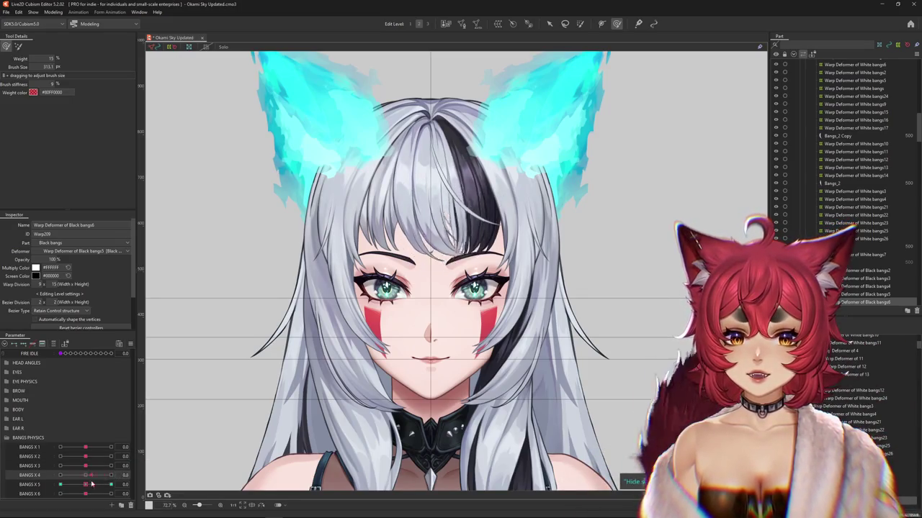
{"action": "left_click", "coordinate": [86, 494]}
{"action": "left_click", "coordinate": [85, 486]}
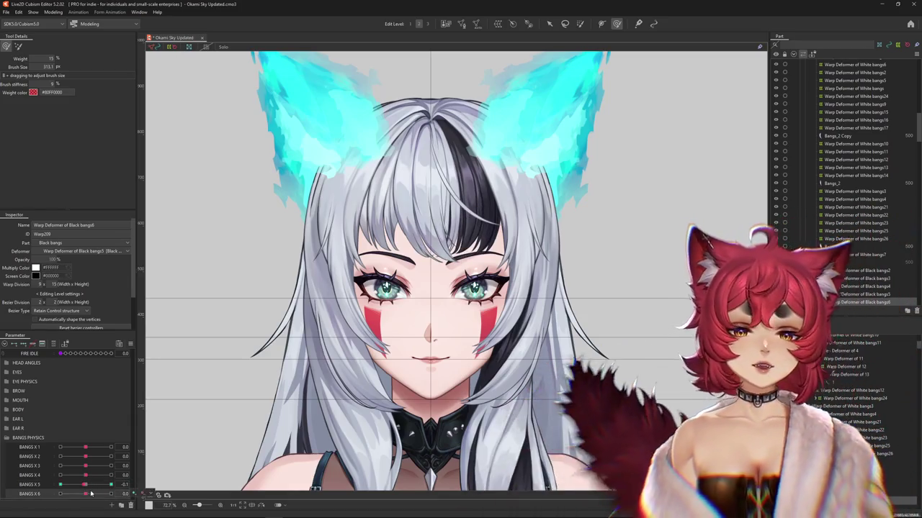
{"action": "left_click", "coordinate": [86, 484]}
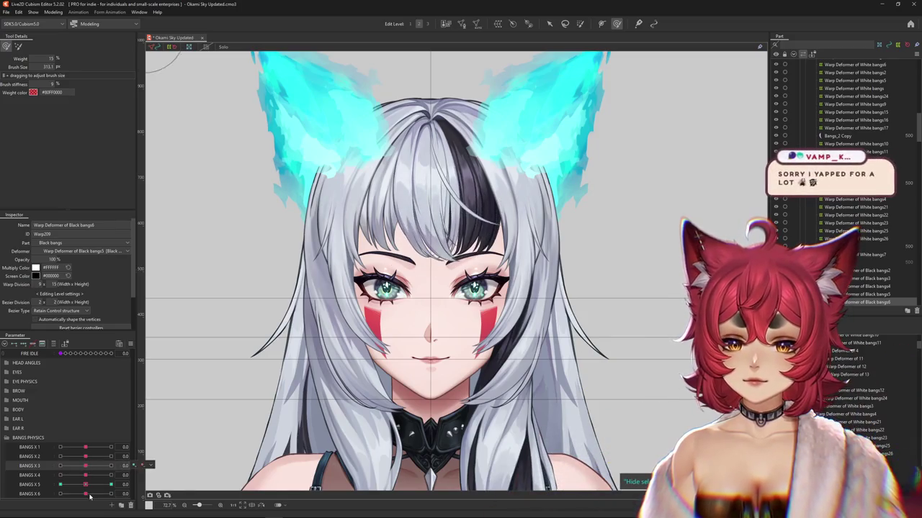
Reset all parameters to default values and select the black bangs to show the Black bangs6 warp grid
{"action": "left_click", "coordinate": [129, 345]}
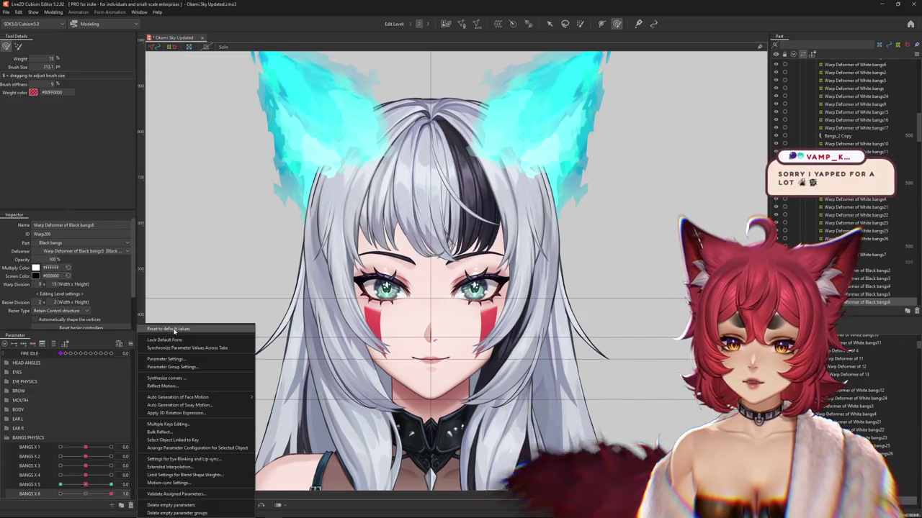
{"action": "scroll", "coordinate": [488, 257], "scroll_direction": "up", "scroll_amount": 3}
{"action": "left_click_drag", "start_coordinate": [487, 257], "coordinate": [488, 285]}
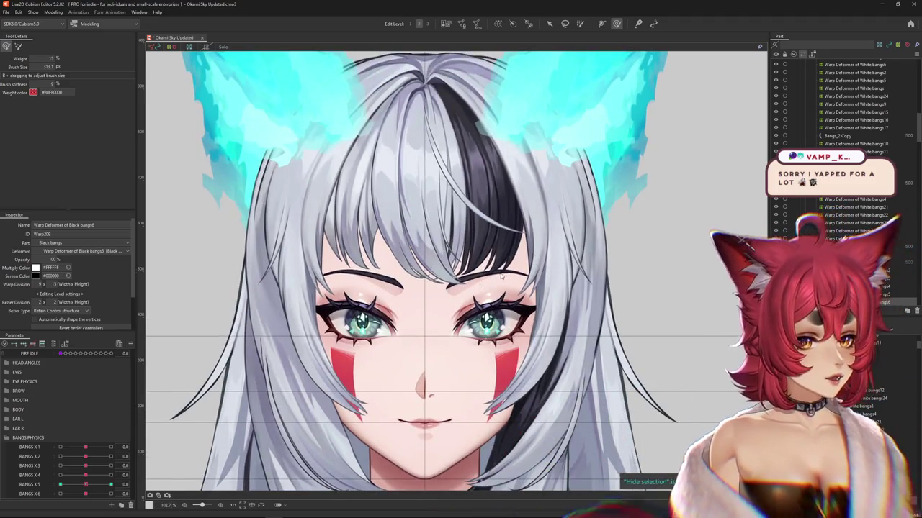
{"action": "left_click", "coordinate": [490, 258]}
{"action": "scroll", "coordinate": [576, 307], "scroll_direction": "down", "scroll_amount": 3}
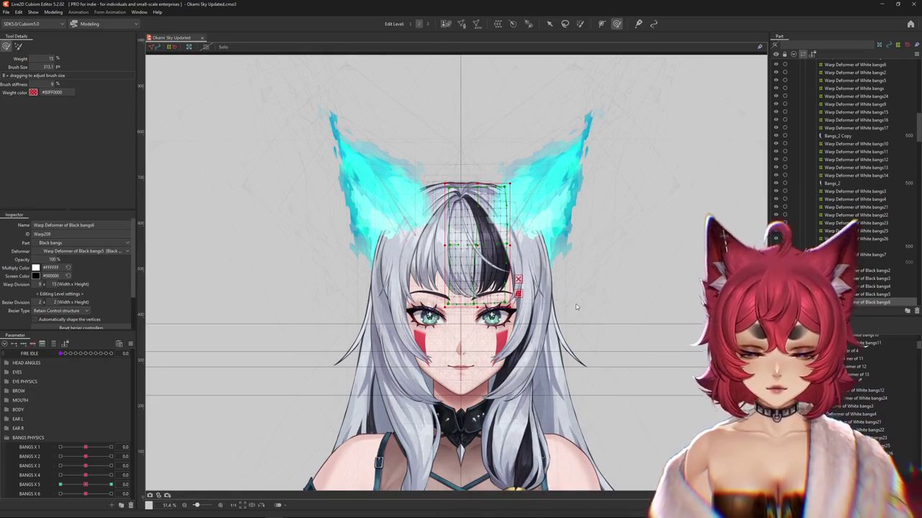
{"action": "scroll", "coordinate": [569, 295], "scroll_direction": "up", "scroll_amount": 5}
{"action": "scroll", "coordinate": [291, 383], "scroll_direction": "down", "scroll_amount": 5}
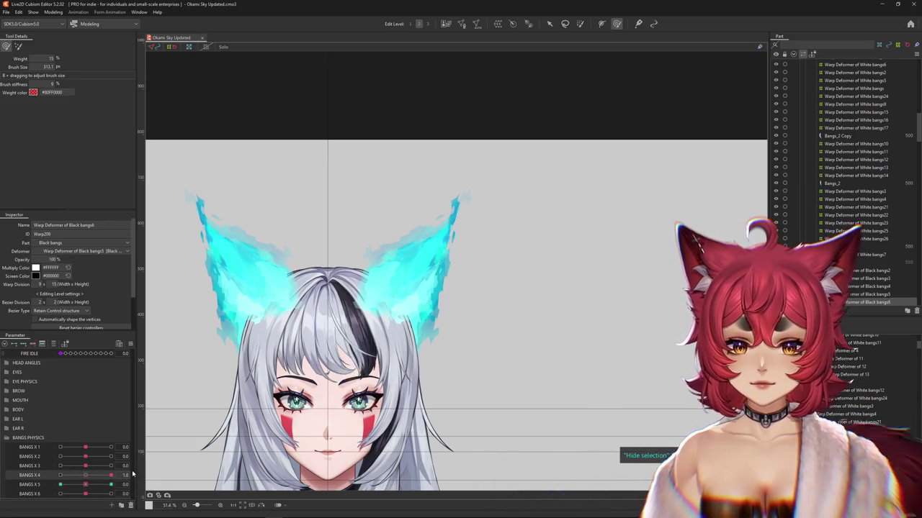
{"action": "left_click_drag", "start_coordinate": [86, 466], "coordinate": [113, 466]}
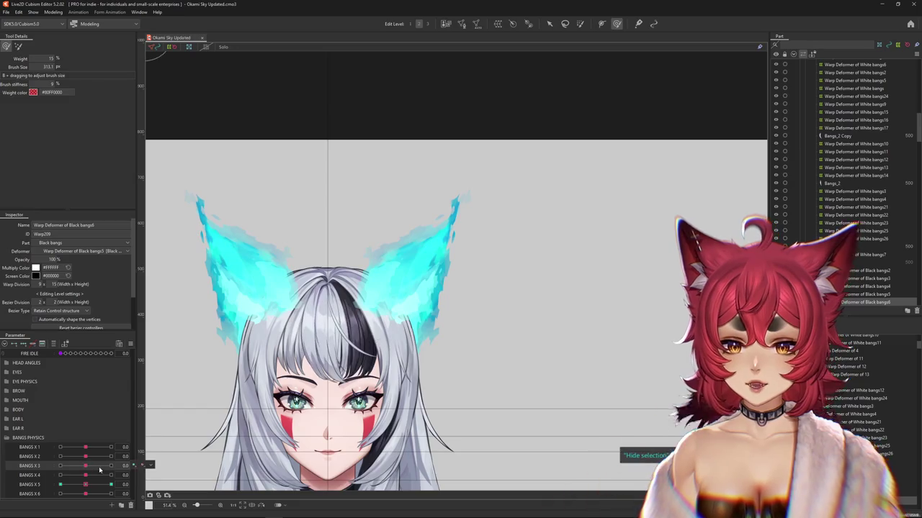
{"action": "scroll", "coordinate": [389, 351], "scroll_direction": "up", "scroll_amount": 5}
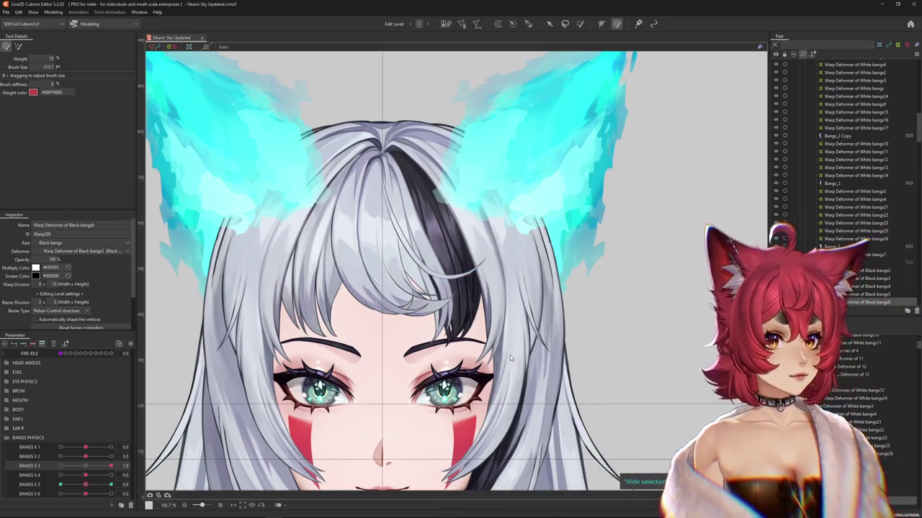
{"action": "scroll", "coordinate": [382, 352], "scroll_direction": "down", "scroll_amount": 2}
{"action": "left_click_drag", "start_coordinate": [286, 409], "coordinate": [299, 365]}
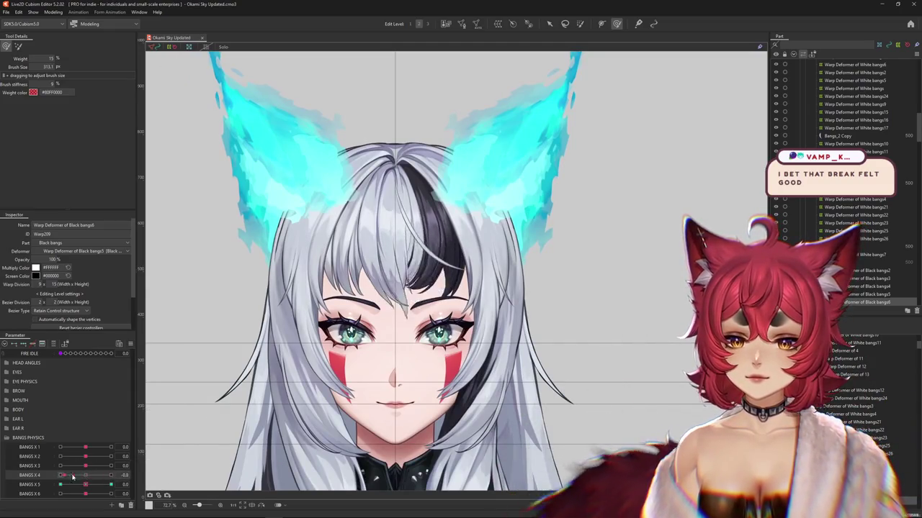
{"action": "left_click_drag", "start_coordinate": [79, 475], "coordinate": [86, 494]}
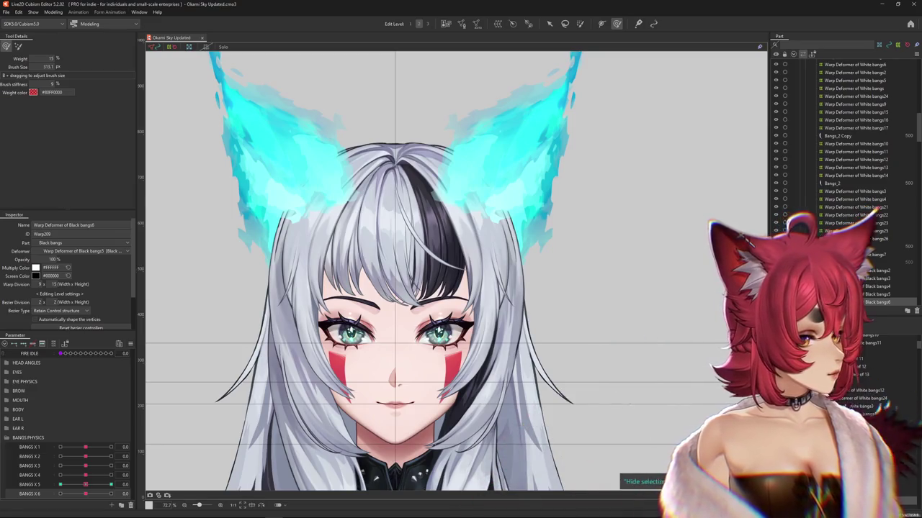
{"action": "scroll", "coordinate": [569, 417], "scroll_direction": "up", "scroll_amount": 2}
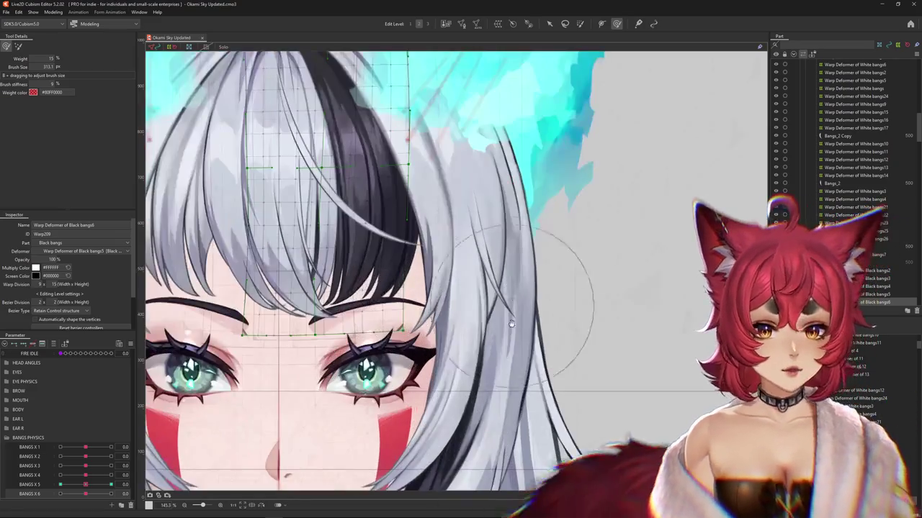
Wiggle BANGS X 5 to test the bangs, then pick the Bangs_2 art mesh on the forehead
{"action": "scroll", "coordinate": [569, 418], "scroll_direction": "up", "scroll_amount": 2}
{"action": "left_click_drag", "start_coordinate": [569, 418], "coordinate": [659, 396]}
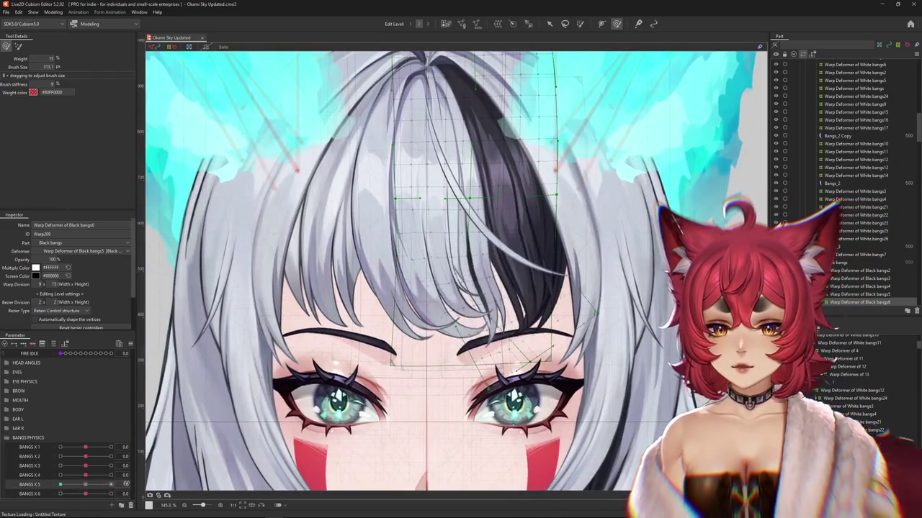
{"action": "left_click_drag", "start_coordinate": [89, 494], "coordinate": [88, 485]}
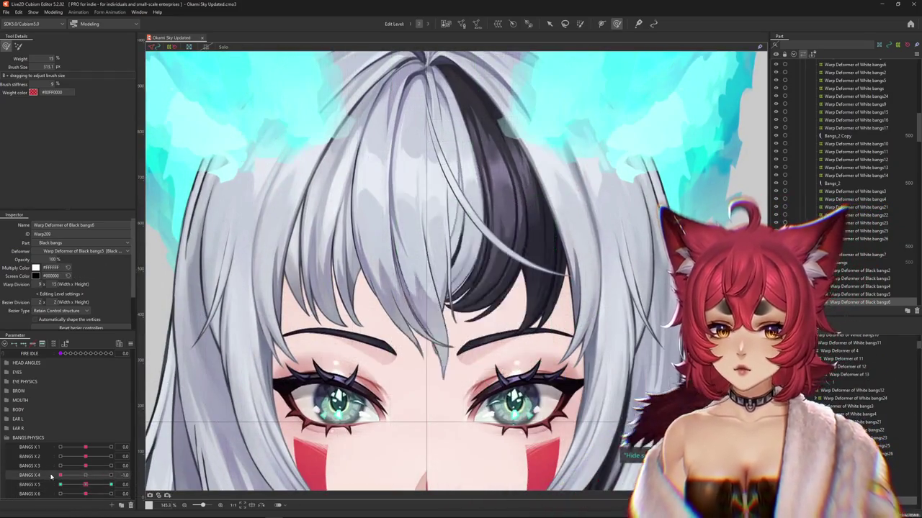
{"action": "left_click_drag", "start_coordinate": [731, 421], "coordinate": [619, 443]}
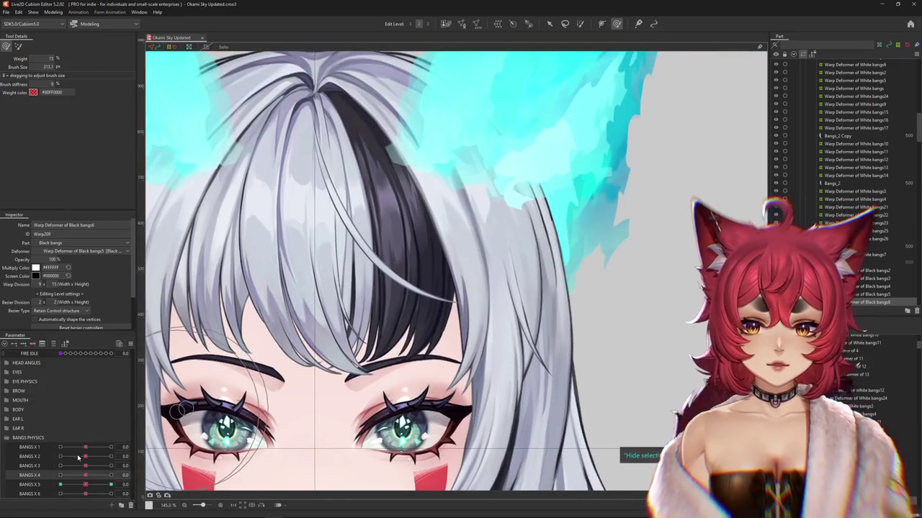
{"action": "left_click_drag", "start_coordinate": [85, 484], "coordinate": [88, 489]}
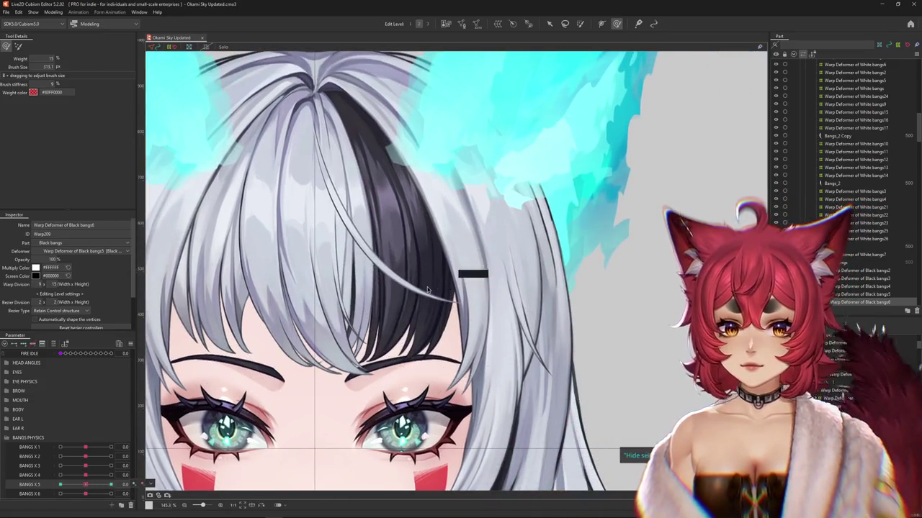
{"action": "left_click", "coordinate": [455, 351]}
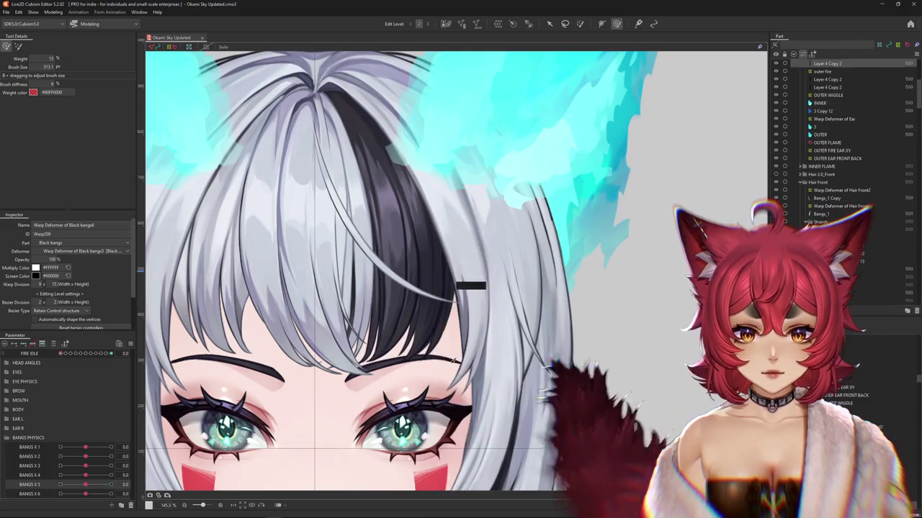
{"action": "left_click", "coordinate": [472, 324]}
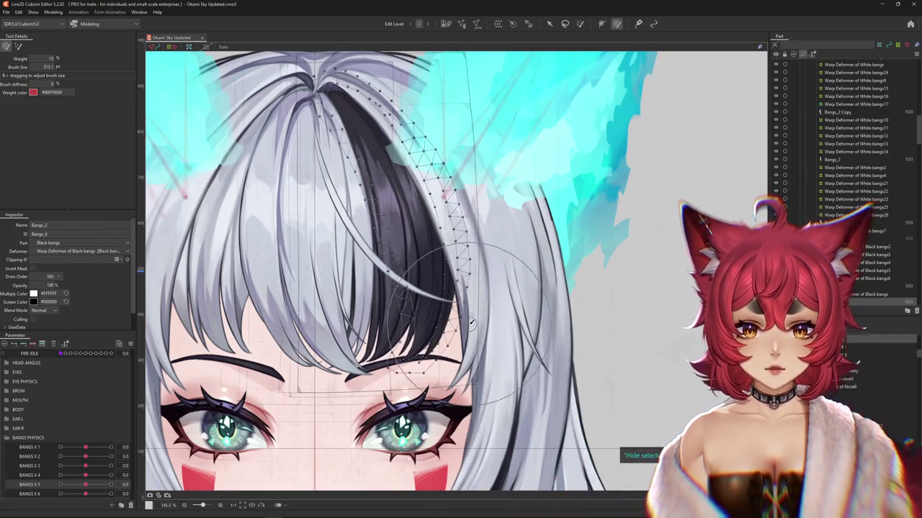
{"action": "scroll", "coordinate": [508, 316], "scroll_direction": "down", "scroll_amount": 3}
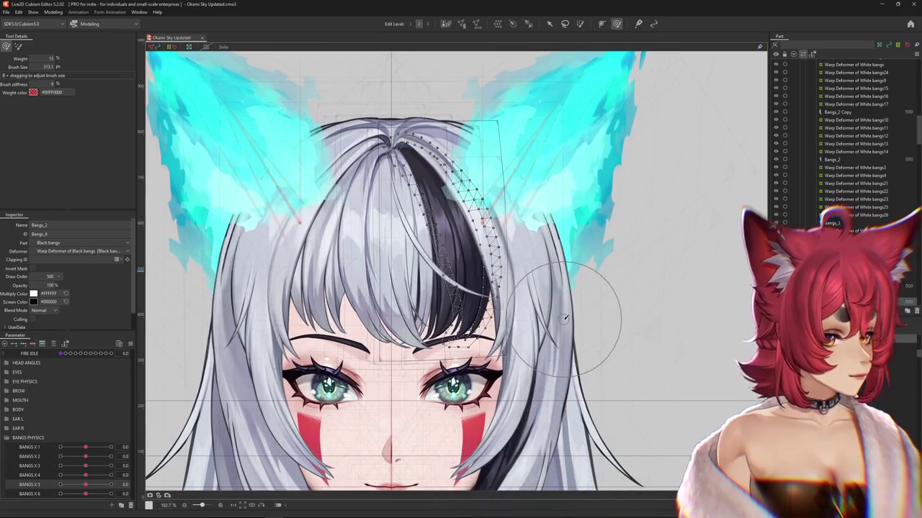
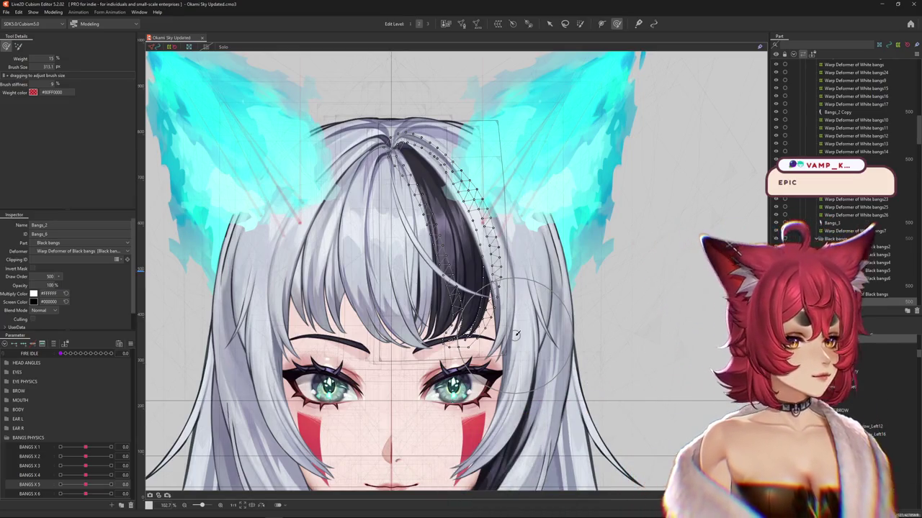
Preview the bangs sway by scrubbing the BANGS X 6 and BANGS X 4 parameters
{"action": "left_click", "coordinate": [86, 487]}
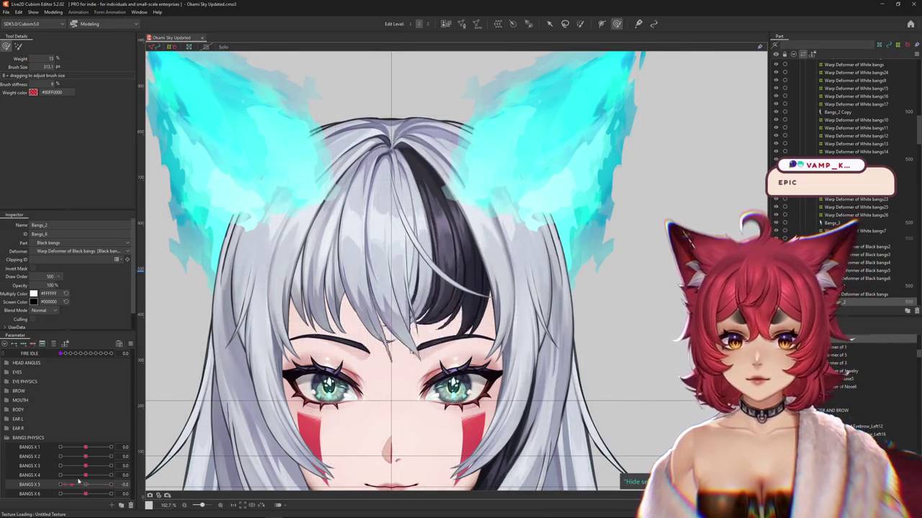
{"action": "left_click", "coordinate": [90, 495]}
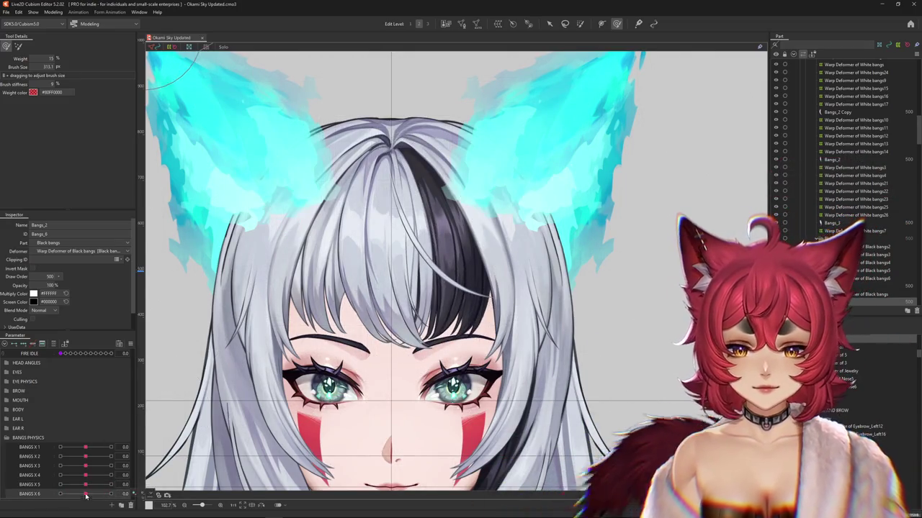
{"action": "mouse_move", "coordinate": [85, 475]}
{"action": "left_mouse_down"}
{"action": "mouse_move", "coordinate": [57, 474]}
{"action": "mouse_move", "coordinate": [85, 475]}
{"action": "left_mouse_up"}
{"action": "scroll", "coordinate": [481, 309], "scroll_direction": "up", "scroll_amount": 2}
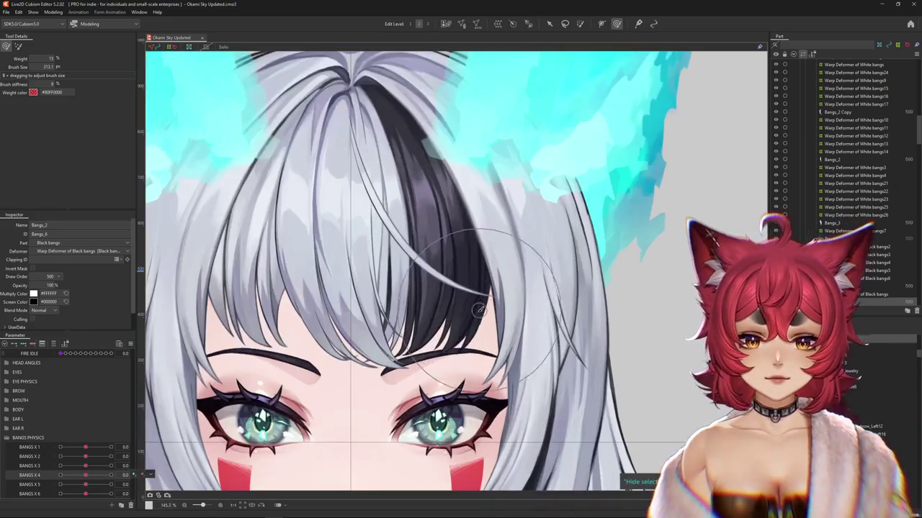
Select the Bangs_2 black strand mesh and wrap it in warp deformer Black bangs7
{"action": "right_click", "coordinate": [475, 316]}
{"action": "left_click", "coordinate": [519, 365]}
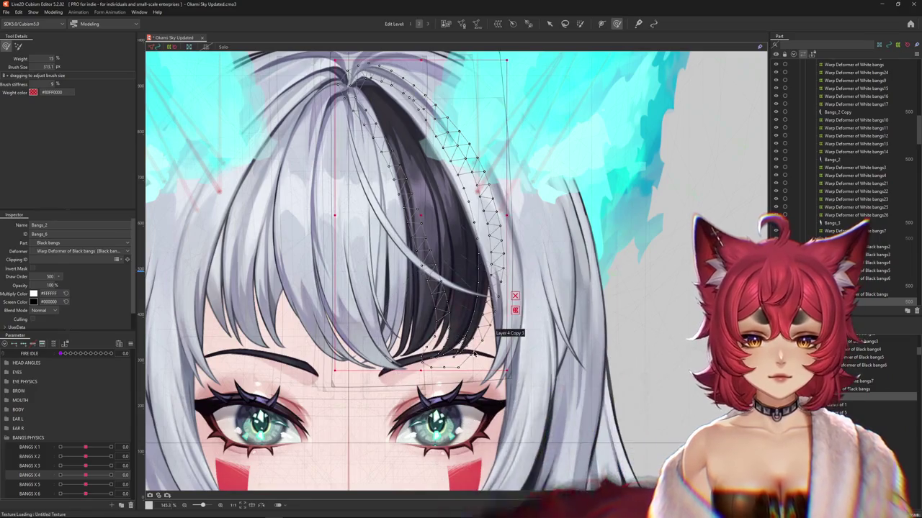
{"action": "left_click_drag", "start_coordinate": [89, 473], "coordinate": [86, 481]}
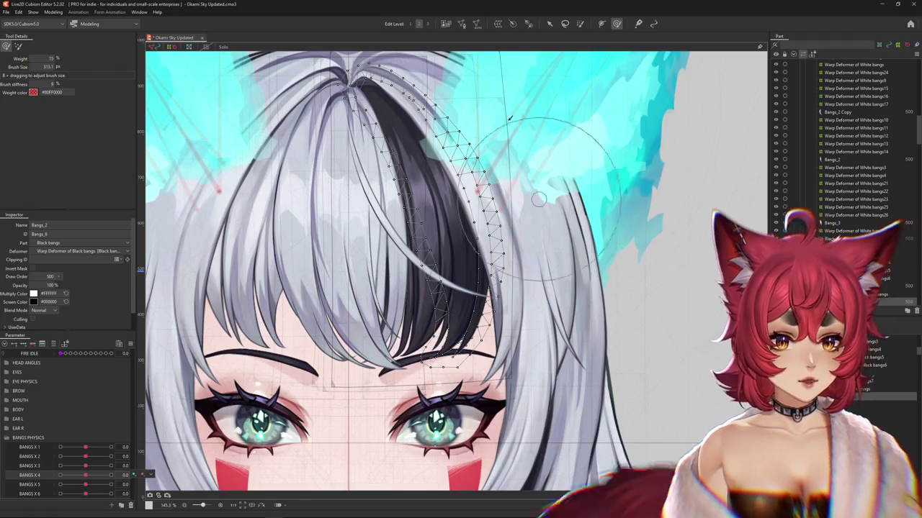
{"action": "left_click", "coordinate": [445, 24]}
{"action": "left_click", "coordinate": [439, 264]}
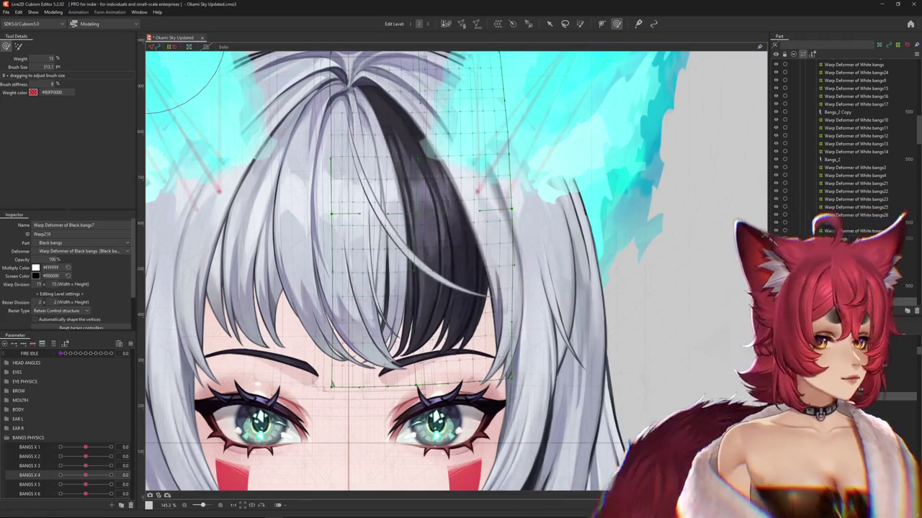
Pan across the bangs, preview BANGS X 5, and open then dismiss the parameter menu
{"action": "scroll", "coordinate": [423, 334], "scroll_direction": "down", "scroll_amount": 2}
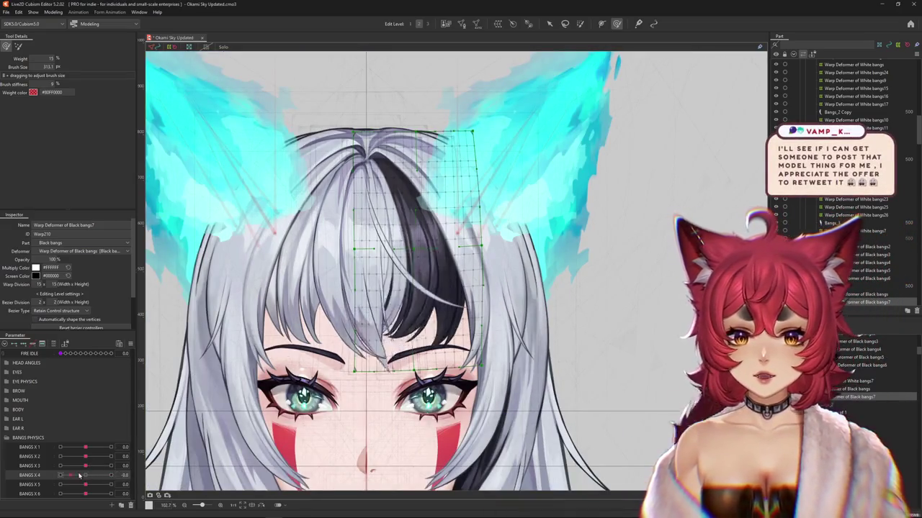
{"action": "left_click_drag", "start_coordinate": [535, 391], "coordinate": [498, 385]}
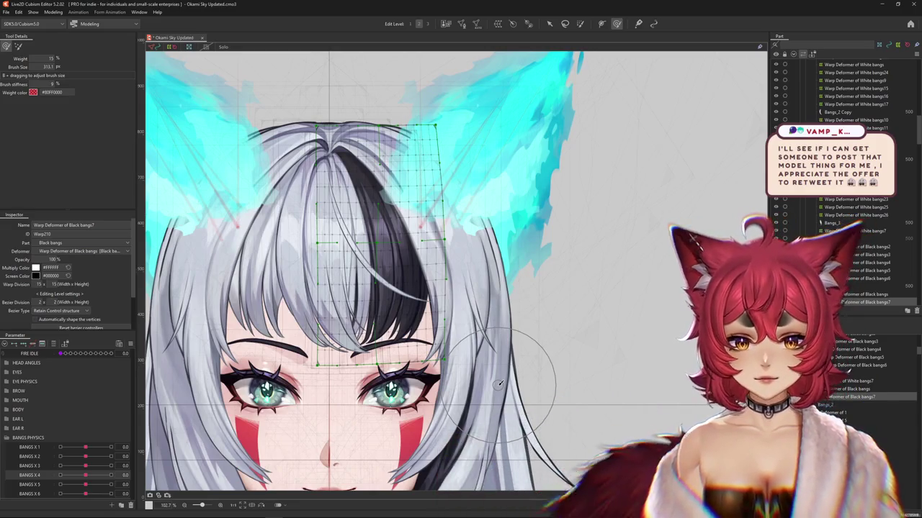
{"action": "mouse_move", "coordinate": [85, 484]}
{"action": "left_mouse_down"}
{"action": "mouse_move", "coordinate": [69, 486]}
{"action": "mouse_move", "coordinate": [85, 485]}
{"action": "mouse_move", "coordinate": [86, 466]}
{"action": "left_mouse_up"}
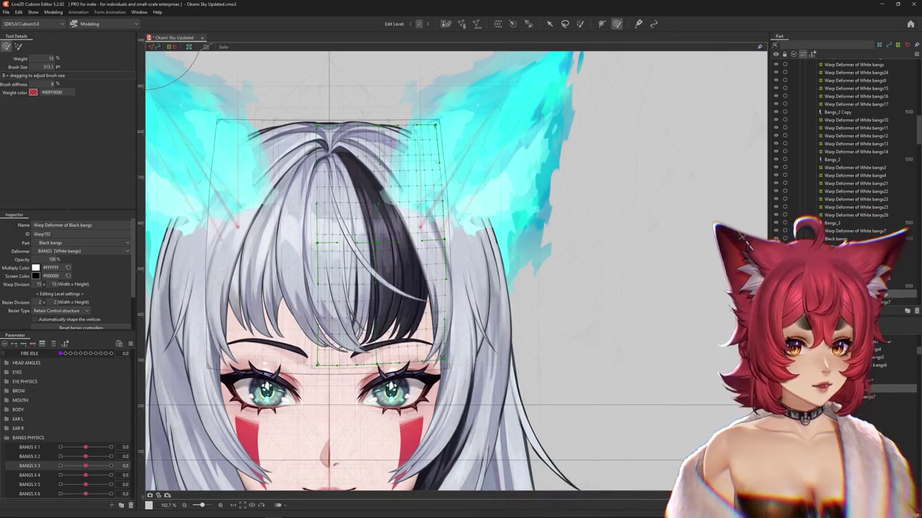
{"action": "left_click_drag", "start_coordinate": [176, 355], "coordinate": [184, 380]}
{"action": "right_click", "coordinate": [135, 341]}
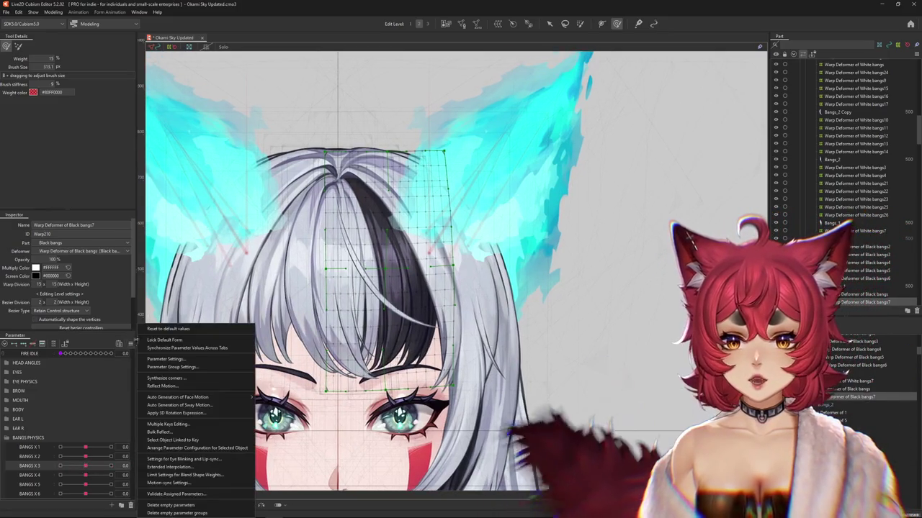
{"action": "mouse_move", "coordinate": [604, 355]}
{"action": "left_mouse_down"}
{"action": "mouse_move", "coordinate": [607, 366]}
{"action": "mouse_move", "coordinate": [589, 355]}
{"action": "left_mouse_up"}
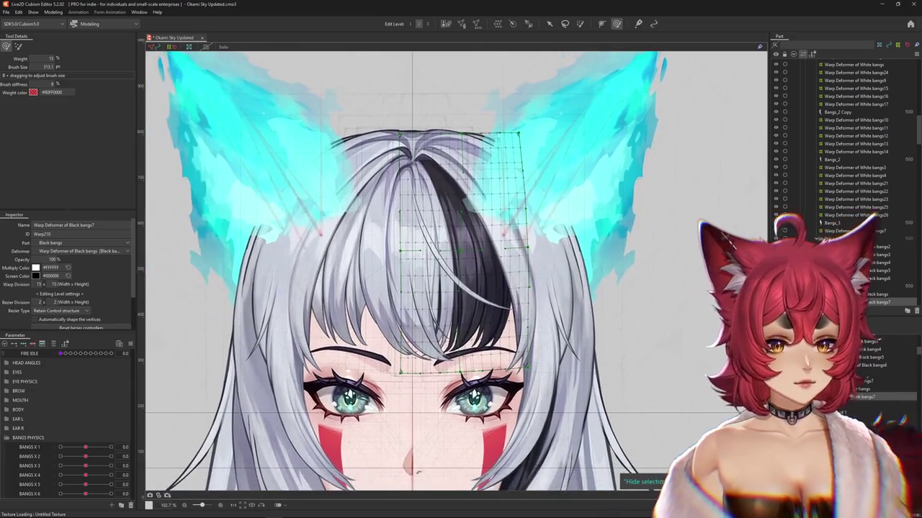
Preview BANGS X 1–4 with the Arrow tool, then set BANGS X 2 to 1.0
{"action": "key", "text": "v"}
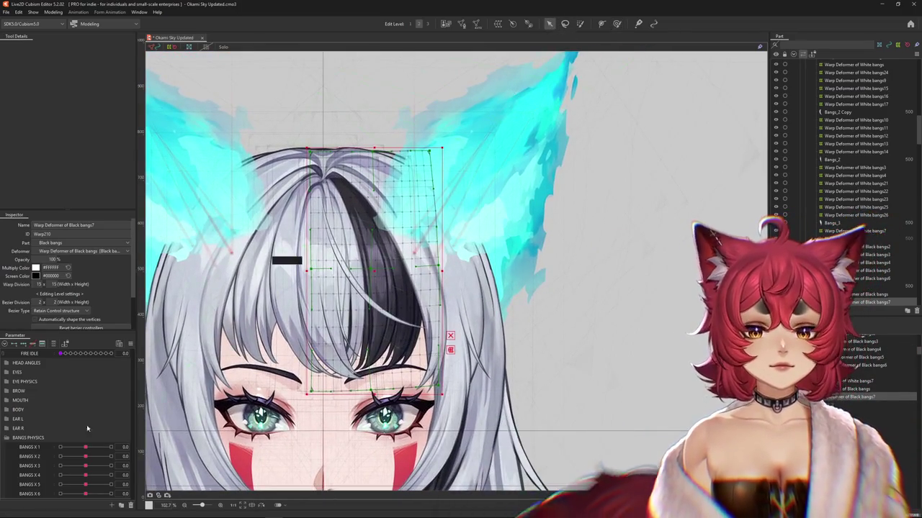
{"action": "left_click", "coordinate": [85, 448]}
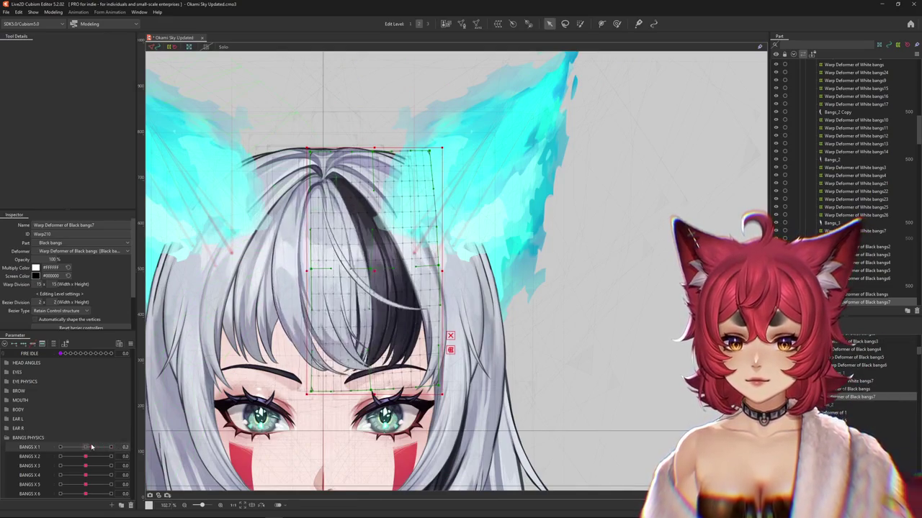
{"action": "mouse_move", "coordinate": [86, 457]}
{"action": "left_mouse_down"}
{"action": "mouse_move", "coordinate": [108, 458]}
{"action": "mouse_move", "coordinate": [68, 470]}
{"action": "mouse_move", "coordinate": [85, 467]}
{"action": "left_mouse_up"}
{"action": "left_click", "coordinate": [112, 465]}
{"action": "left_click", "coordinate": [85, 476]}
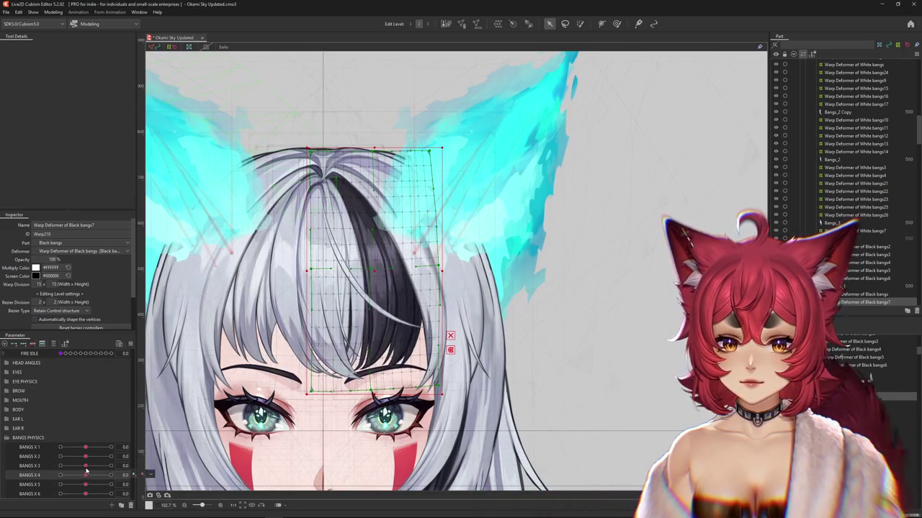
{"action": "left_click", "coordinate": [96, 458]}
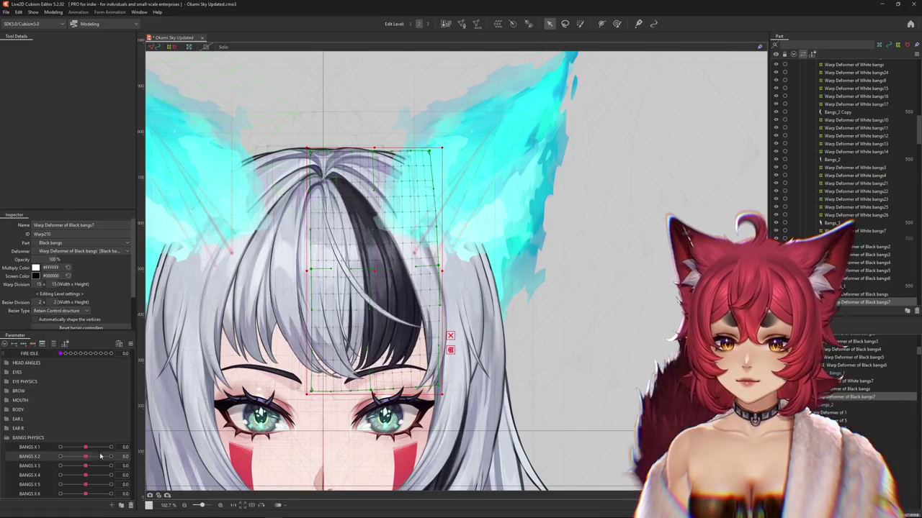
{"action": "left_click_drag", "start_coordinate": [96, 458], "coordinate": [147, 463]}
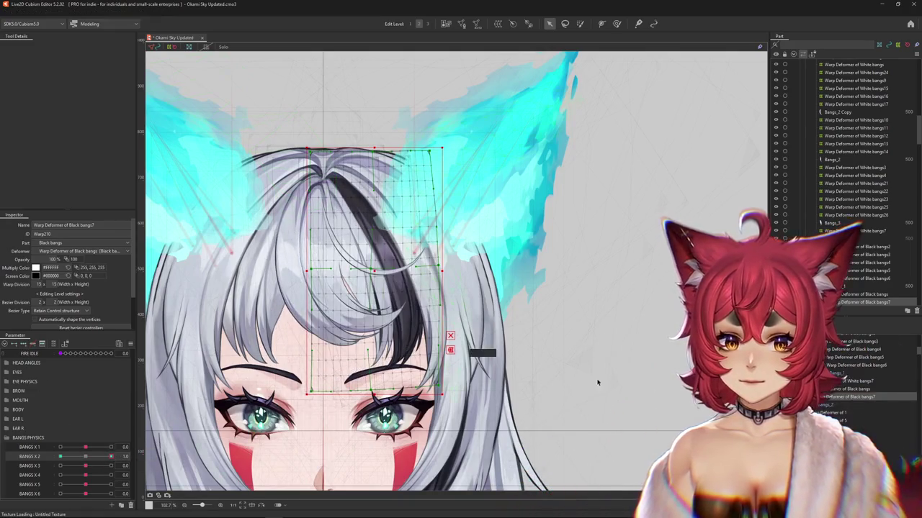
Add warp deformers Black bangs8, 9 and 10 around Bangs_2, then select Black bangs7
{"action": "left_click", "coordinate": [382, 238]}
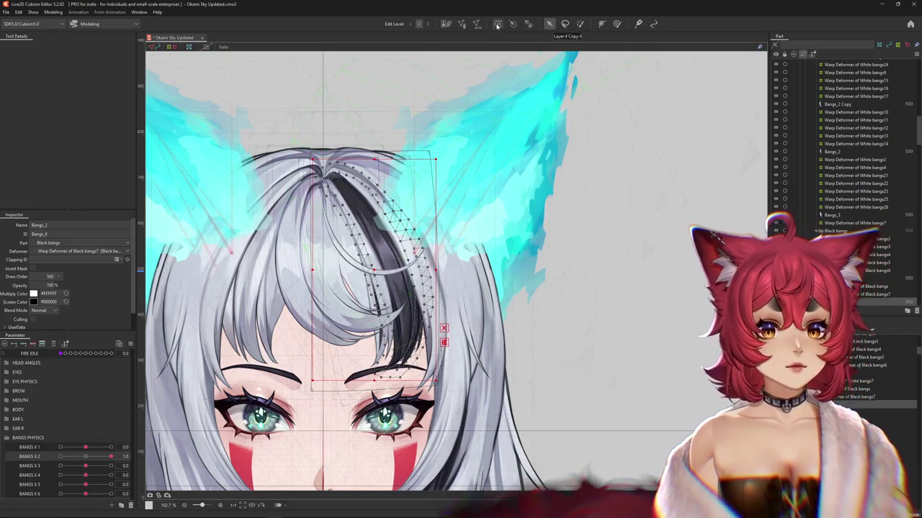
{"action": "left_click", "coordinate": [498, 24]}
{"action": "key", "text": "Return"}
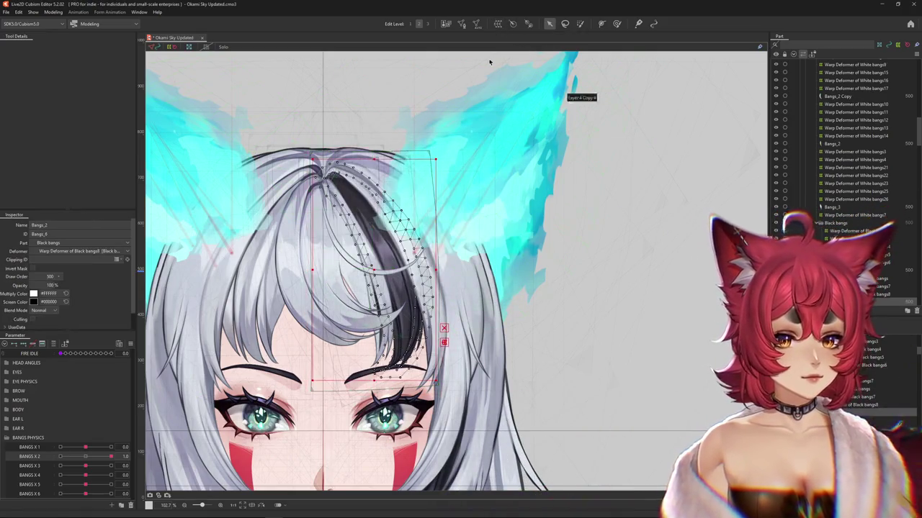
{"action": "left_click", "coordinate": [500, 25]}
{"action": "key", "text": "Return"}
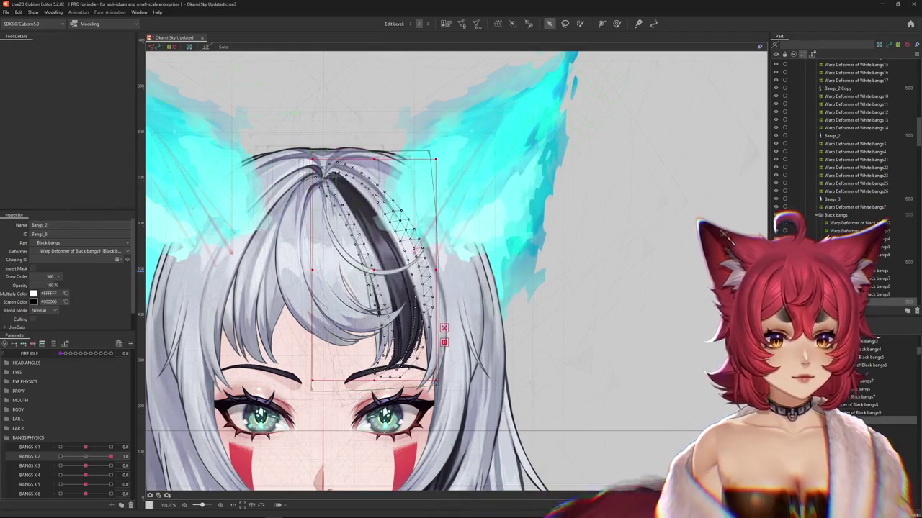
{"action": "left_click", "coordinate": [498, 24]}
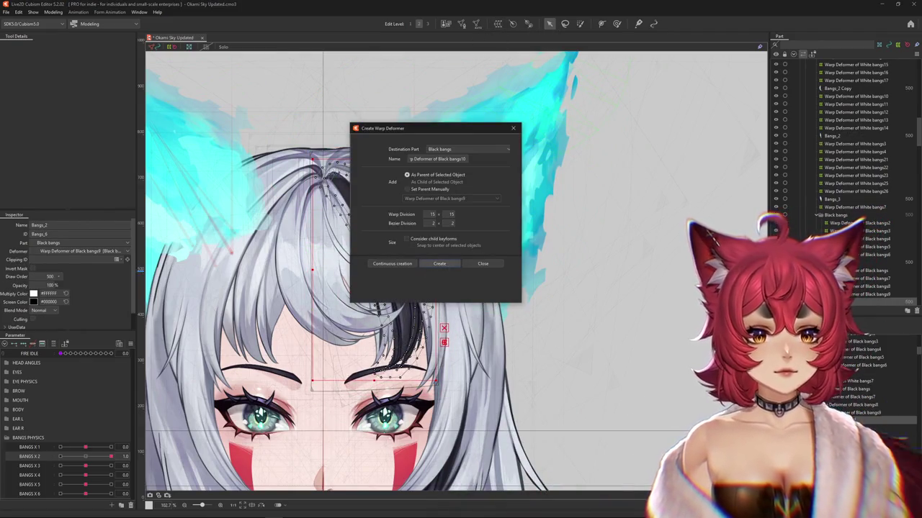
{"action": "left_click", "coordinate": [439, 264]}
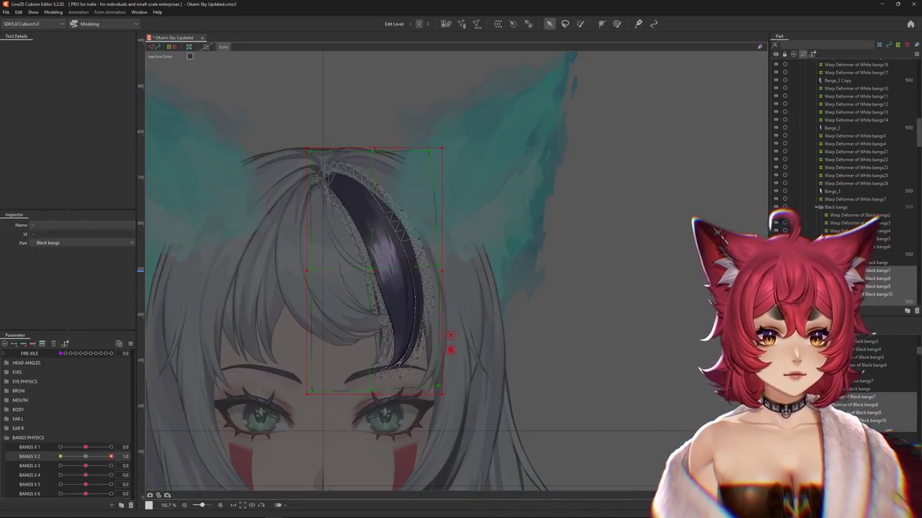
{"action": "left_click", "coordinate": [864, 270]}
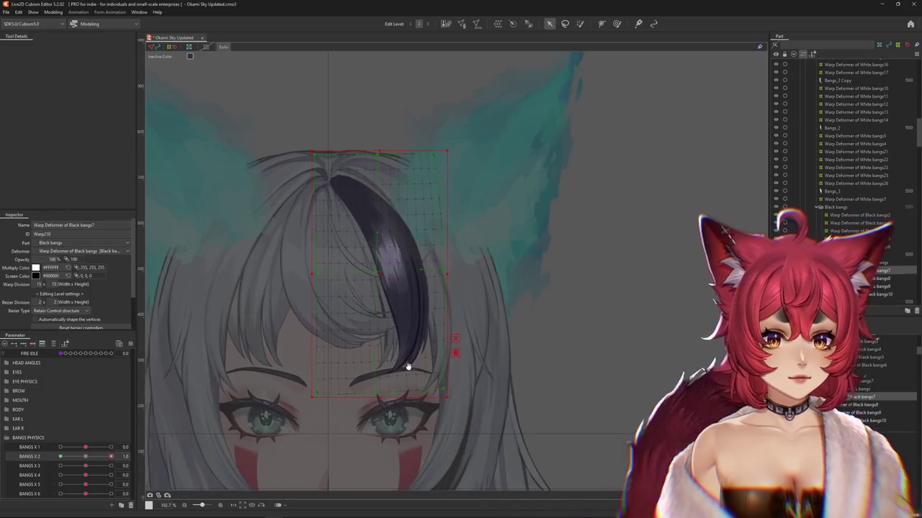
Curve the Black bangs7 warp rightward using a Temporary path deformation at BANGS X 2 = 1.0
{"action": "mouse_move", "coordinate": [111, 456]}
{"action": "left_mouse_down"}
{"action": "mouse_move", "coordinate": [85, 461]}
{"action": "mouse_move", "coordinate": [110, 456]}
{"action": "left_mouse_up"}
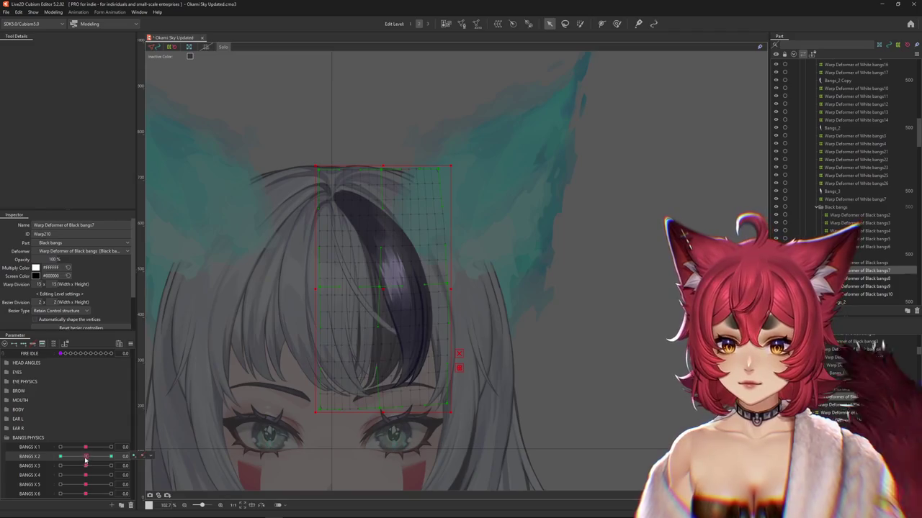
{"action": "left_click", "coordinate": [344, 299]}
{"action": "left_click", "coordinate": [64, 46]}
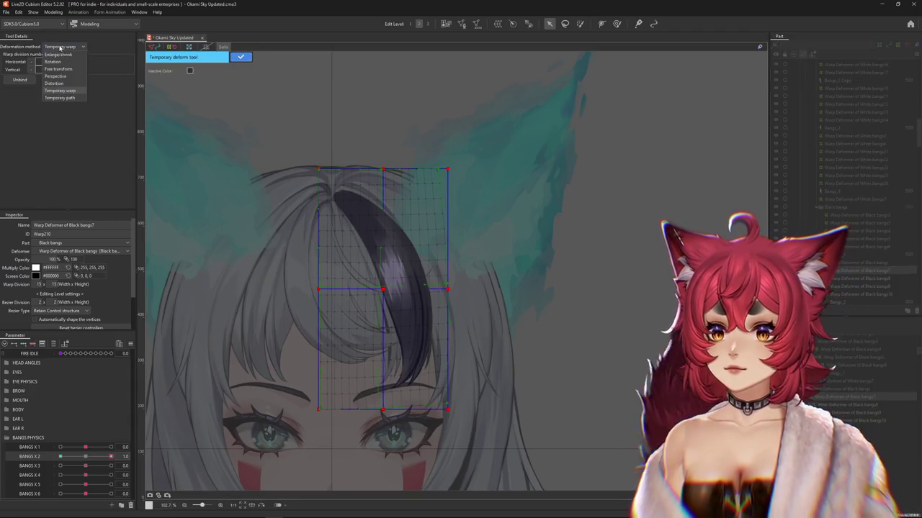
{"action": "left_click", "coordinate": [64, 94]}
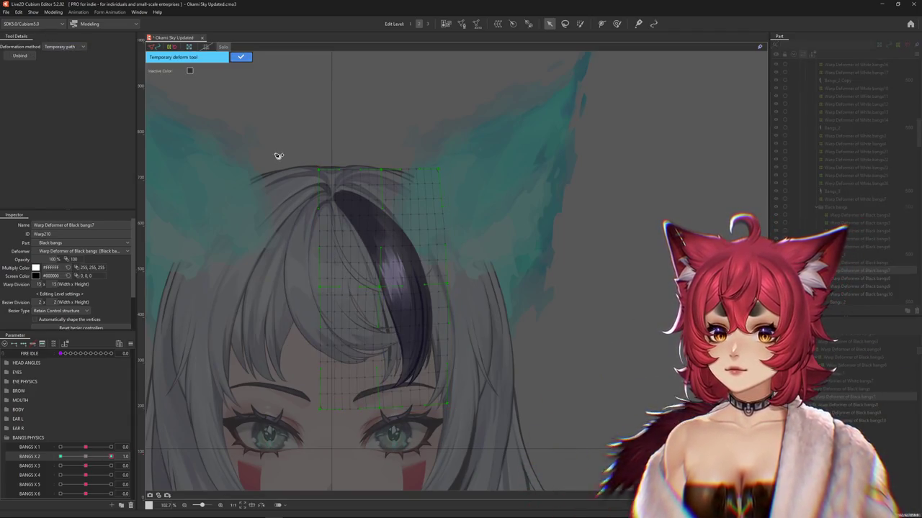
{"action": "left_click", "coordinate": [370, 229]}
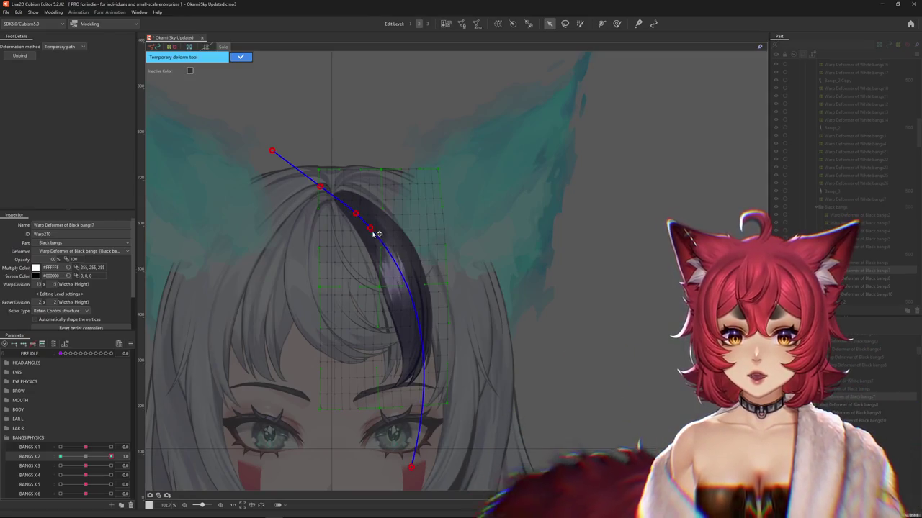
{"action": "left_click_drag", "start_coordinate": [416, 468], "coordinate": [466, 455]}
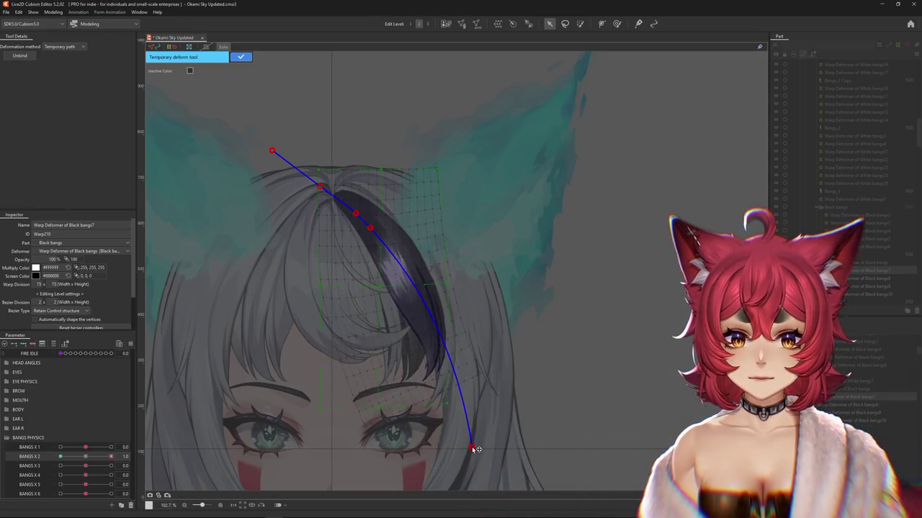
{"action": "left_click", "coordinate": [240, 57]}
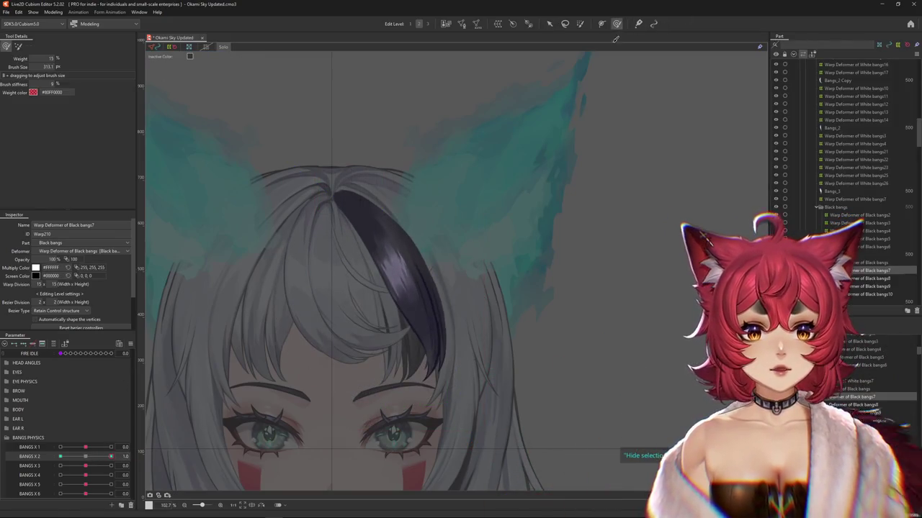
Brush-refine the black bang, then move BANGS X 2 to -1.0 and start a temporary deformation
{"action": "mouse_move", "coordinate": [407, 288]}
{"action": "left_mouse_down"}
{"action": "mouse_move", "coordinate": [382, 260]}
{"action": "mouse_move", "coordinate": [403, 281]}
{"action": "left_mouse_up"}
{"action": "mouse_move", "coordinate": [454, 306]}
{"action": "left_mouse_down"}
{"action": "mouse_move", "coordinate": [480, 321]}
{"action": "mouse_move", "coordinate": [491, 311]}
{"action": "left_mouse_up"}
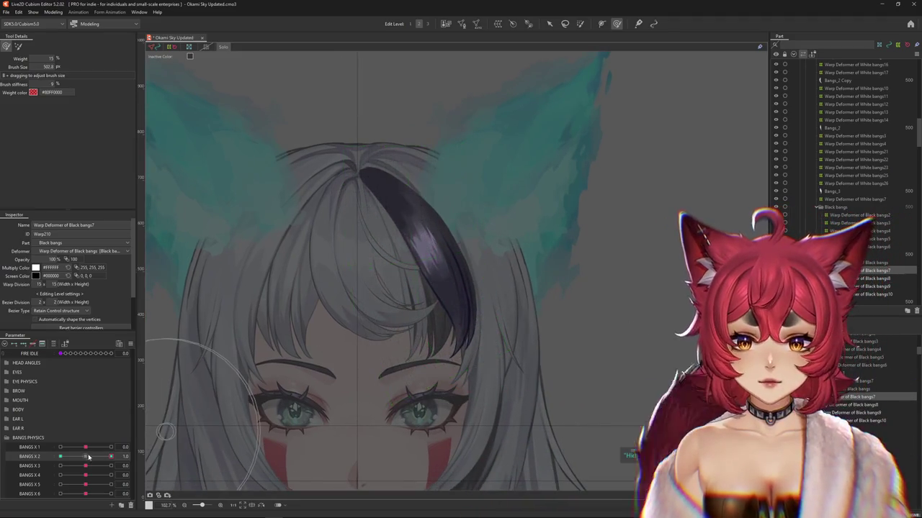
{"action": "left_click_drag", "start_coordinate": [458, 222], "coordinate": [464, 260]}
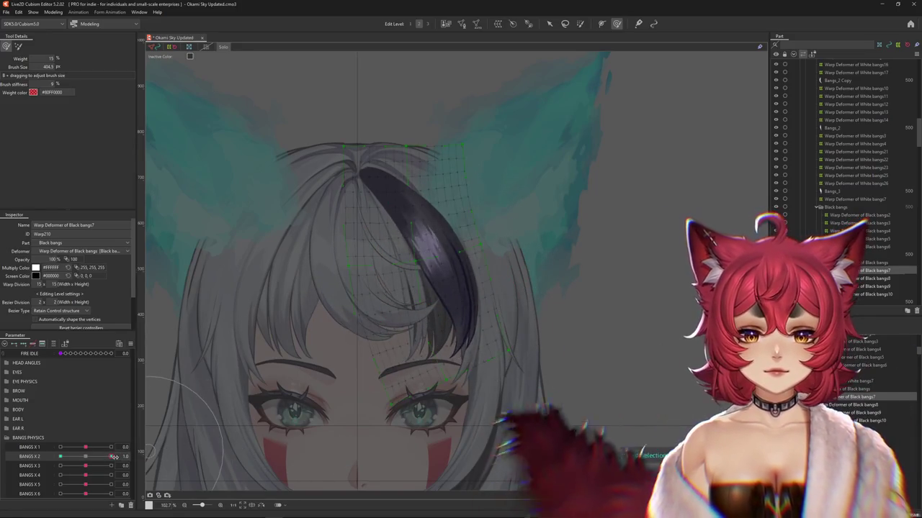
{"action": "left_click_drag", "start_coordinate": [111, 457], "coordinate": [61, 457]}
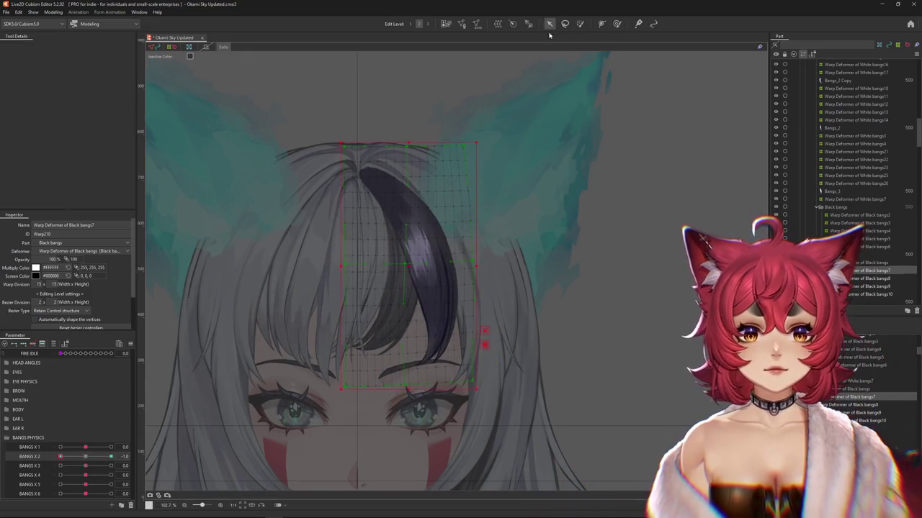
{"action": "left_click", "coordinate": [485, 344]}
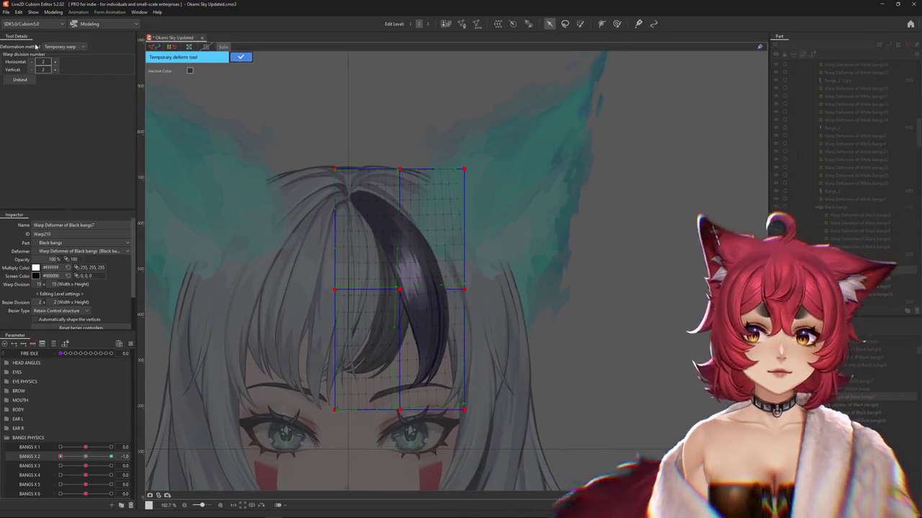
Bend the Black bangs7 warp along a path pinned at the hair top, then apply it
{"action": "left_click", "coordinate": [59, 97]}
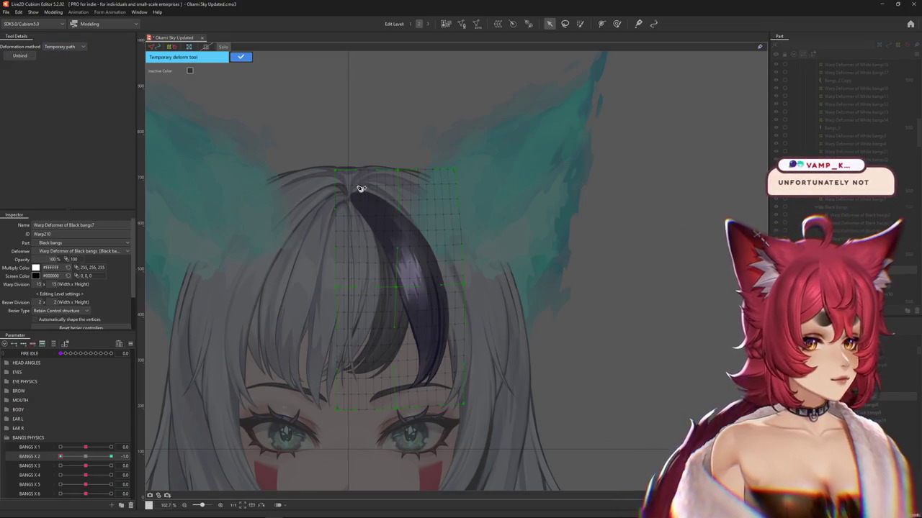
{"action": "left_click", "coordinate": [311, 158]}
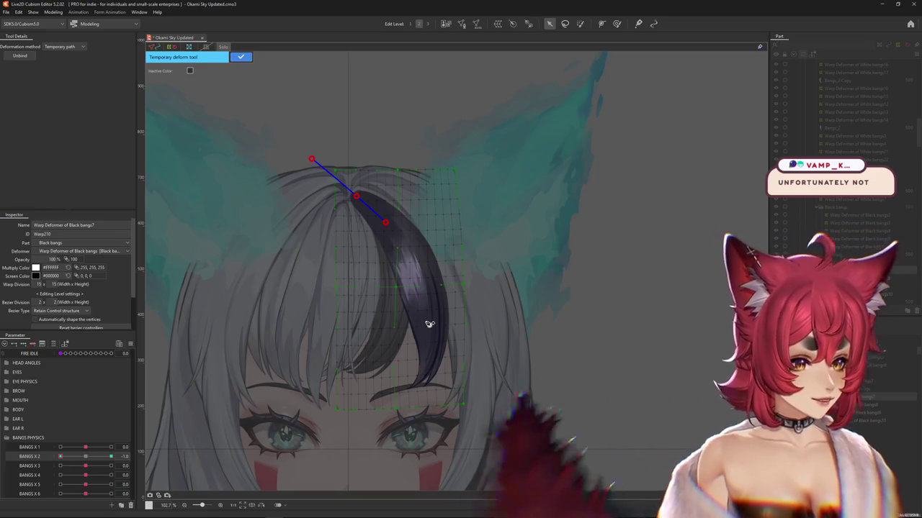
{"action": "left_click_drag", "start_coordinate": [434, 458], "coordinate": [403, 419]}
{"action": "left_click", "coordinate": [240, 58]}
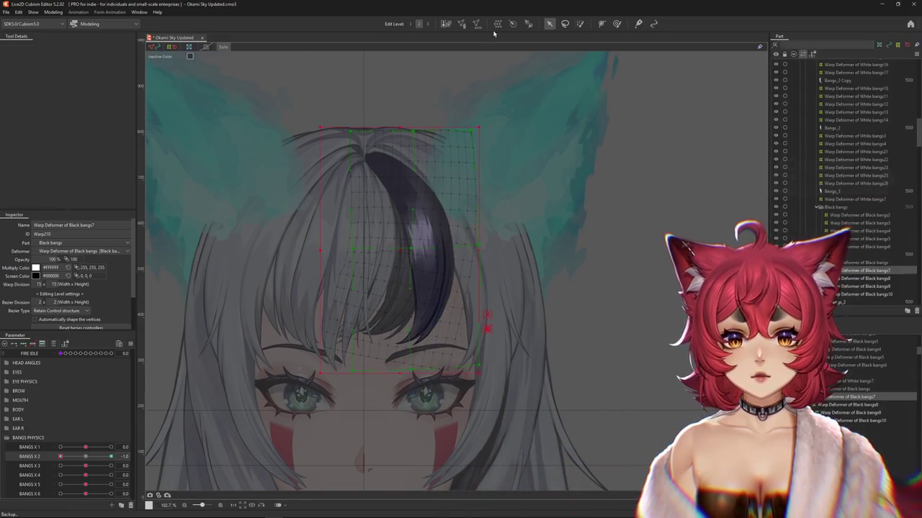
Reshape the black bang with the deform brush, sized between about 327 and 825
{"action": "mouse_move", "coordinate": [410, 245]}
{"action": "left_mouse_down"}
{"action": "mouse_move", "coordinate": [430, 260]}
{"action": "mouse_move", "coordinate": [429, 281]}
{"action": "left_mouse_up"}
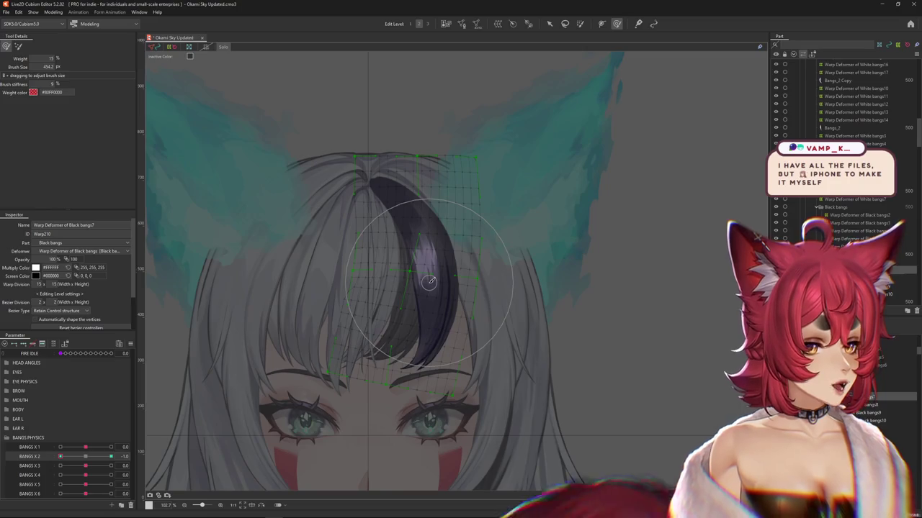
{"action": "left_click_drag", "start_coordinate": [479, 322], "coordinate": [422, 267]}
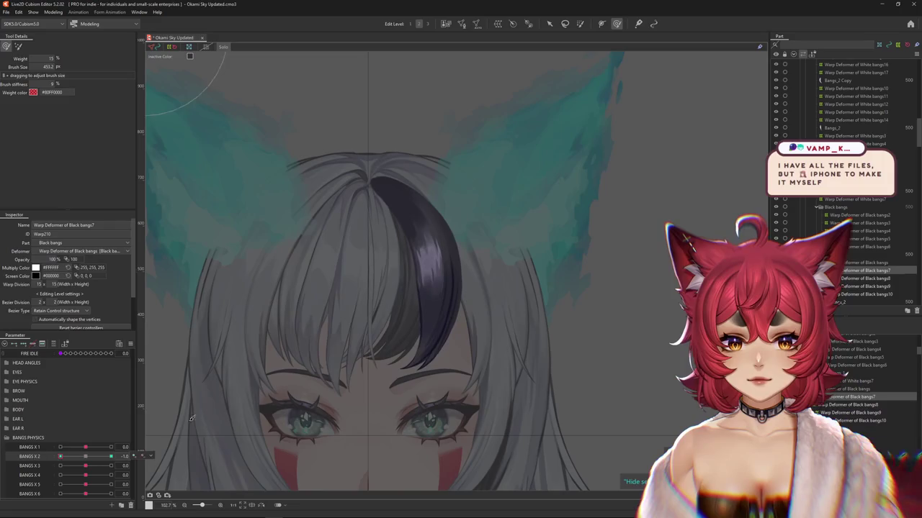
{"action": "left_click_drag", "start_coordinate": [349, 408], "coordinate": [449, 368]}
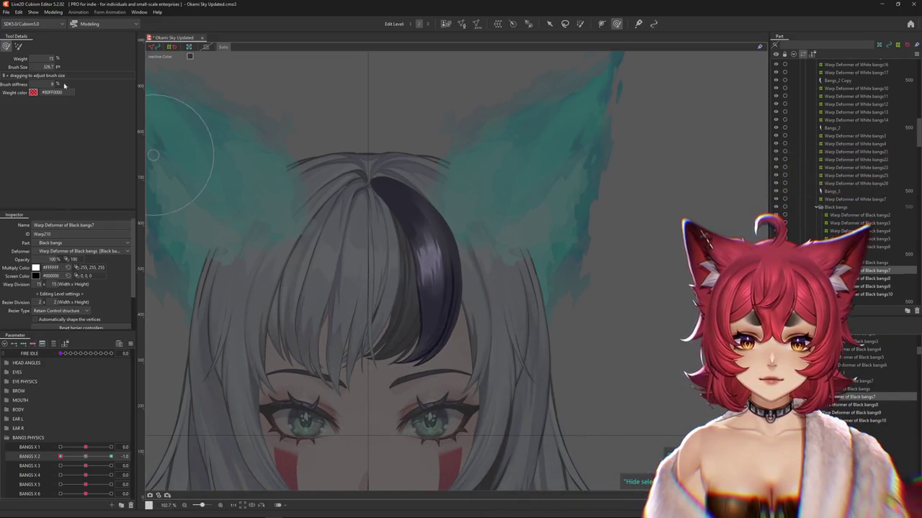
{"action": "left_click_drag", "start_coordinate": [416, 333], "coordinate": [320, 311]}
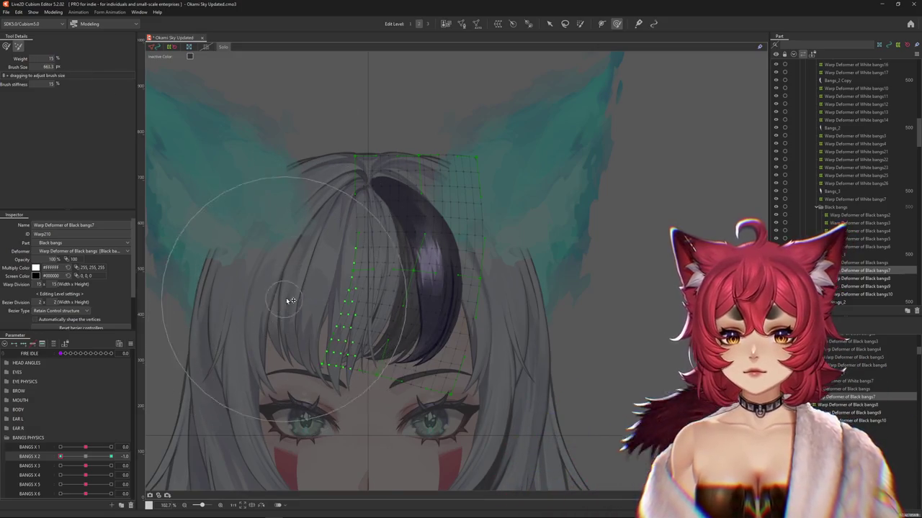
{"action": "left_click_drag", "start_coordinate": [288, 304], "coordinate": [455, 344]}
{"action": "left_click", "coordinate": [110, 457]}
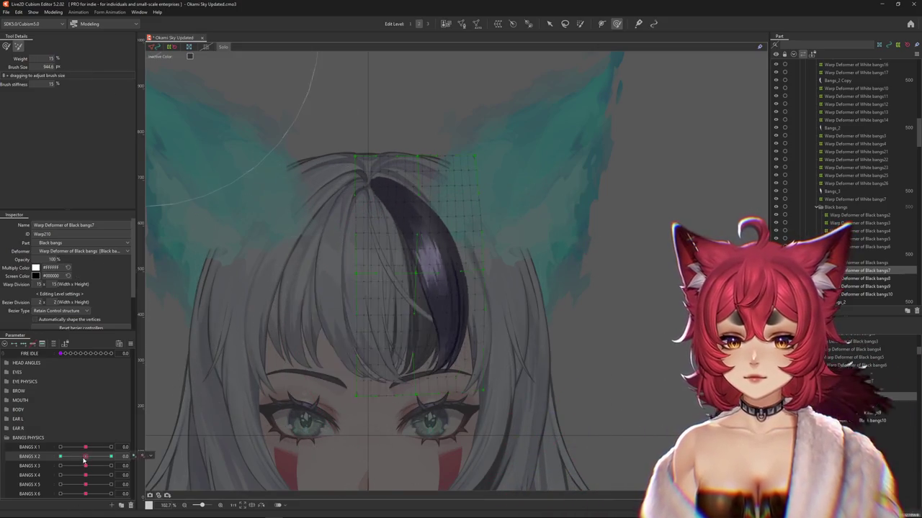
{"action": "mouse_move", "coordinate": [446, 331]}
{"action": "left_mouse_down"}
{"action": "mouse_move", "coordinate": [387, 308]}
{"action": "mouse_move", "coordinate": [362, 326]}
{"action": "left_mouse_up"}
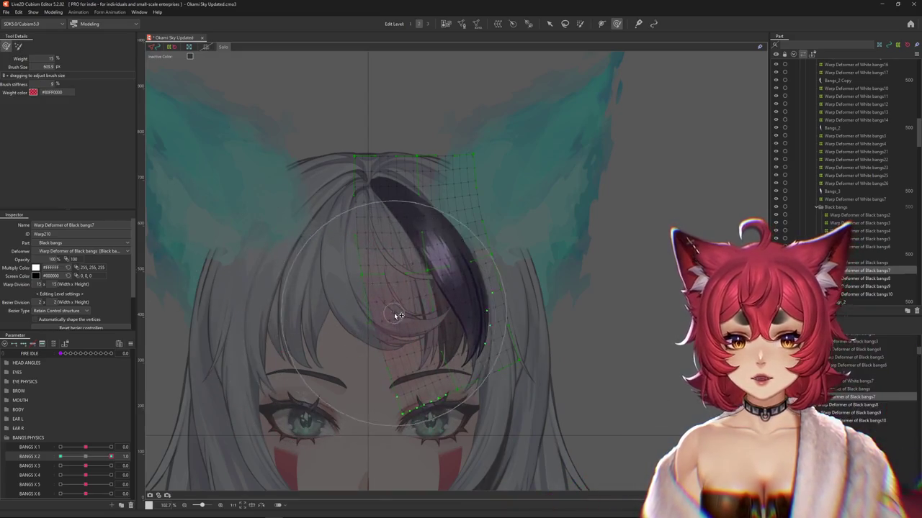
Refine the bang at BANGS X 2 -1.0, reset to 0.0, and paint red weight on the top rows
{"action": "left_click", "coordinate": [59, 457]}
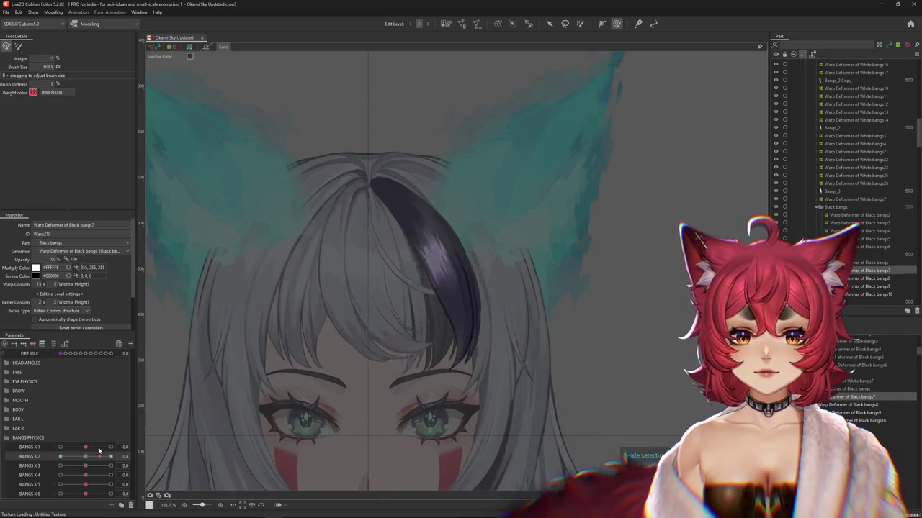
{"action": "left_click_drag", "start_coordinate": [411, 319], "coordinate": [344, 278]}
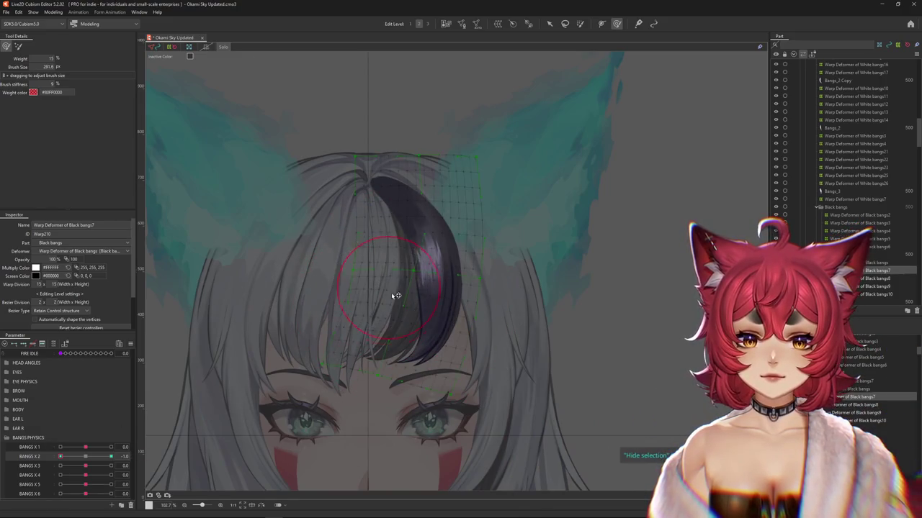
{"action": "left_click_drag", "start_coordinate": [405, 286], "coordinate": [422, 308]}
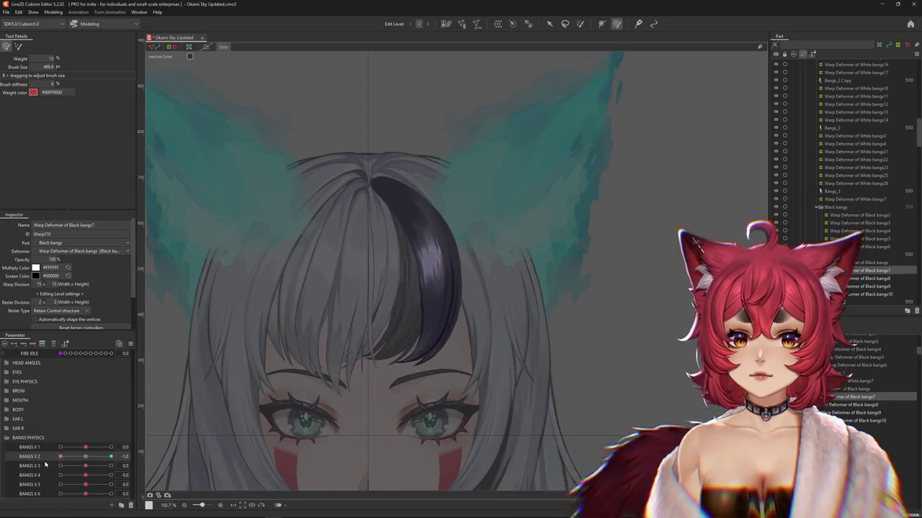
{"action": "left_click_drag", "start_coordinate": [360, 293], "coordinate": [392, 291]}
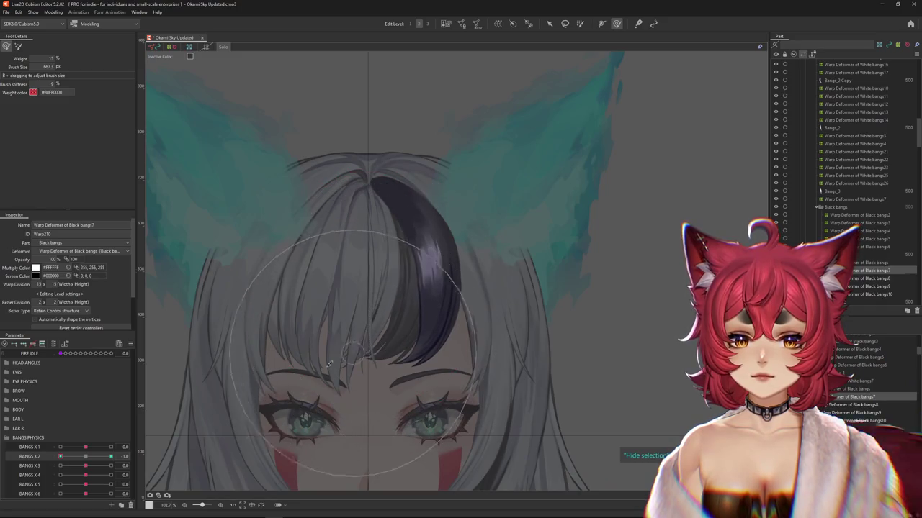
{"action": "left_click_drag", "start_coordinate": [67, 457], "coordinate": [94, 457]}
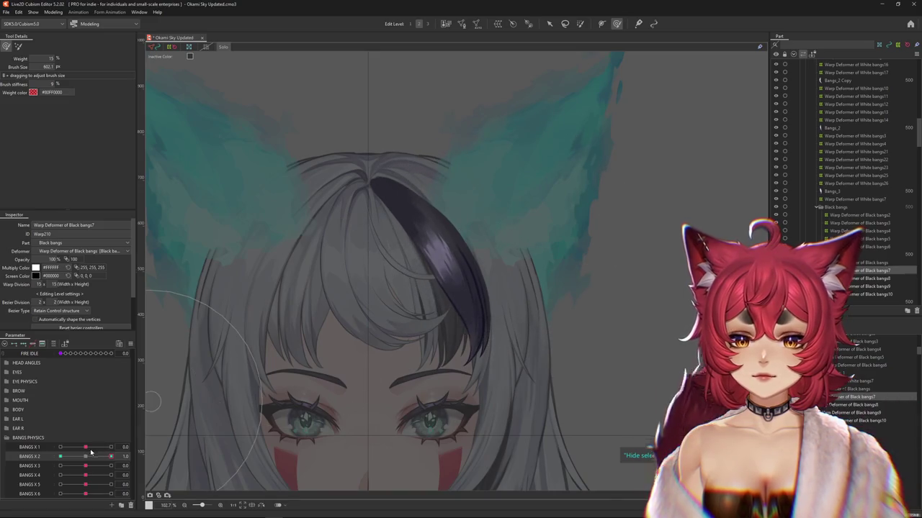
{"action": "left_click", "coordinate": [92, 456]}
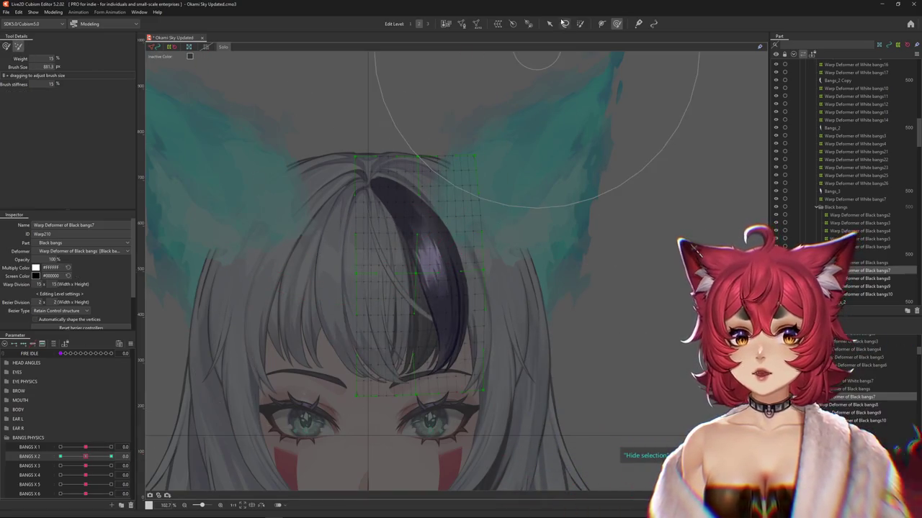
{"action": "left_click_drag", "start_coordinate": [252, 206], "coordinate": [359, 103]}
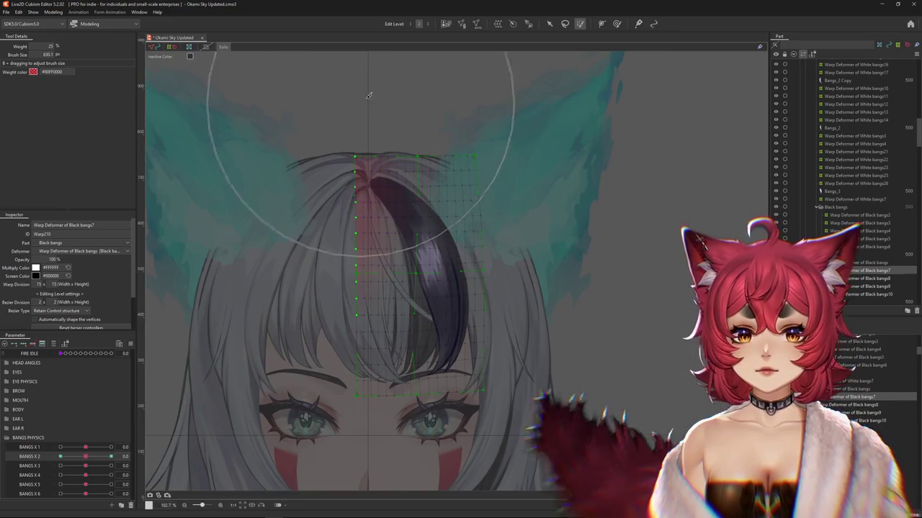
Test the pinned root by swinging BANGS X 2 to -1.0, 0.0, 1.0 and back to -1.0
{"action": "left_click_drag", "start_coordinate": [85, 456], "coordinate": [26, 457]}
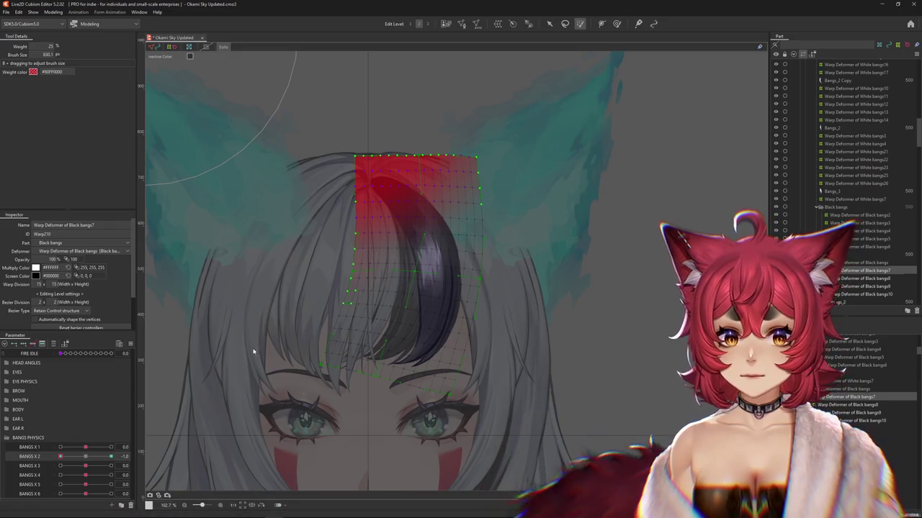
{"action": "left_click", "coordinate": [88, 455]}
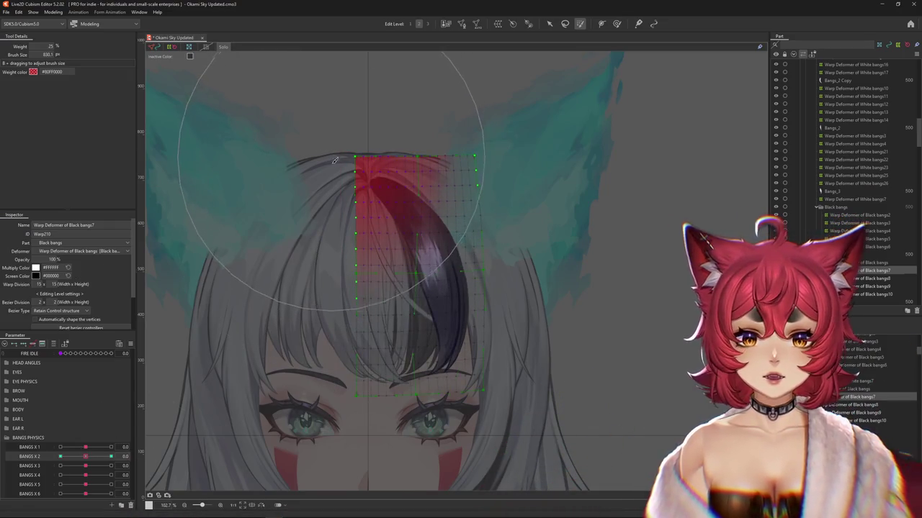
{"action": "left_click_drag", "start_coordinate": [85, 456], "coordinate": [188, 416]}
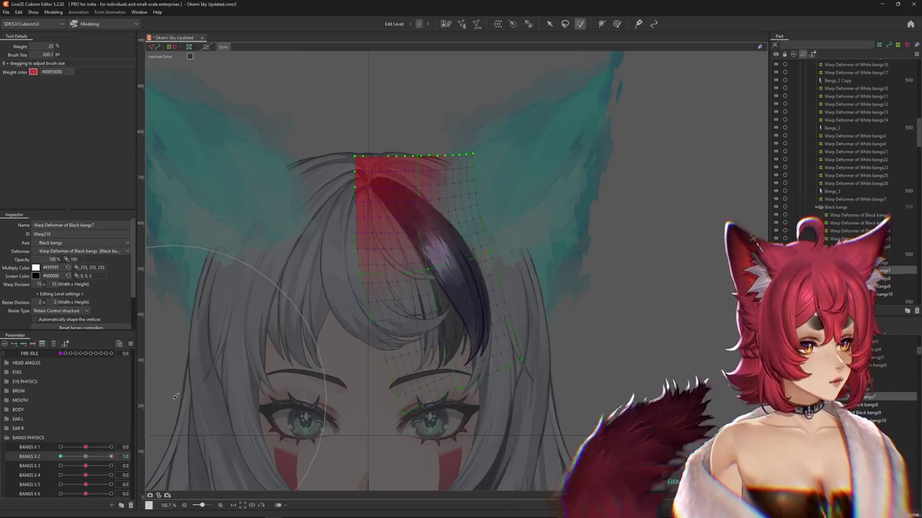
{"action": "left_click_drag", "start_coordinate": [95, 458], "coordinate": [60, 454]}
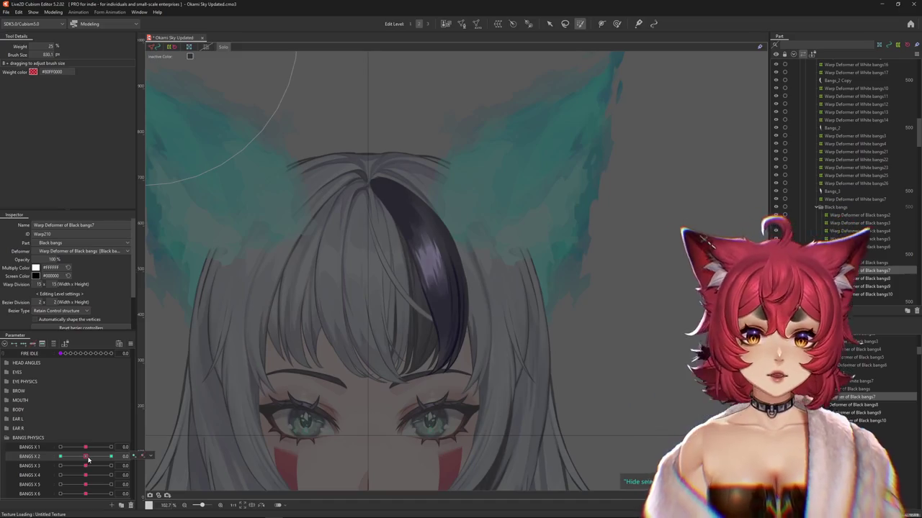
Adjust the deform brush size and mode, return BANGS X 2 to 0.0, and expand the Black bangs list
{"action": "left_click", "coordinate": [617, 23]}
{"action": "left_click_drag", "start_coordinate": [481, 225], "coordinate": [482, 223]}
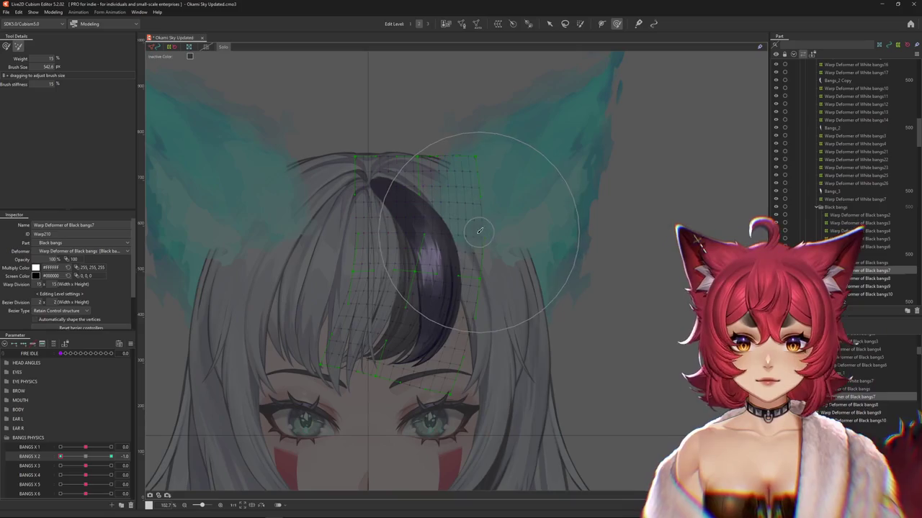
{"action": "left_click_drag", "start_coordinate": [483, 189], "coordinate": [473, 177]}
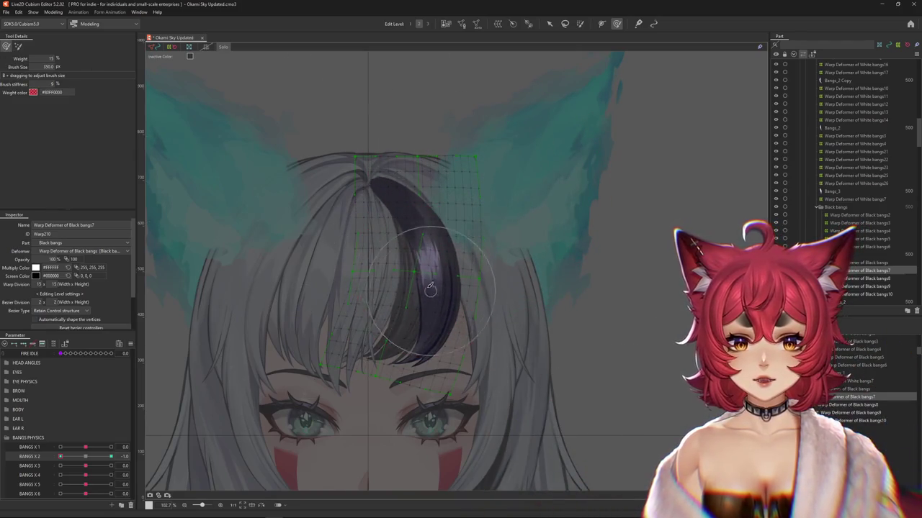
{"action": "left_click_drag", "start_coordinate": [442, 327], "coordinate": [432, 317]}
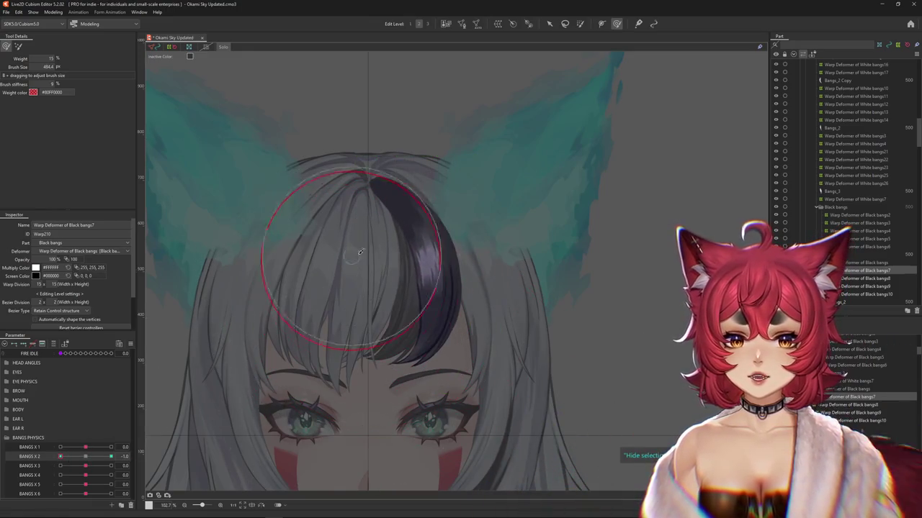
{"action": "left_click", "coordinate": [18, 45]}
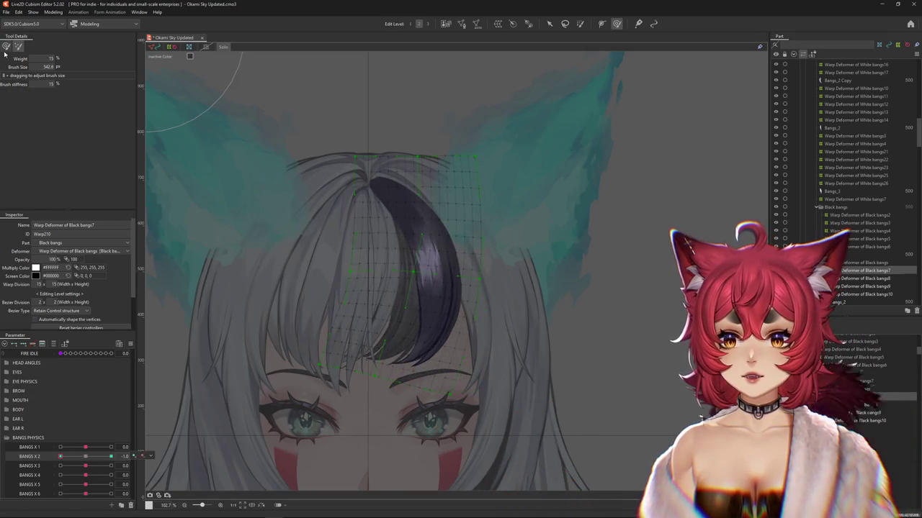
{"action": "left_click", "coordinate": [6, 46]}
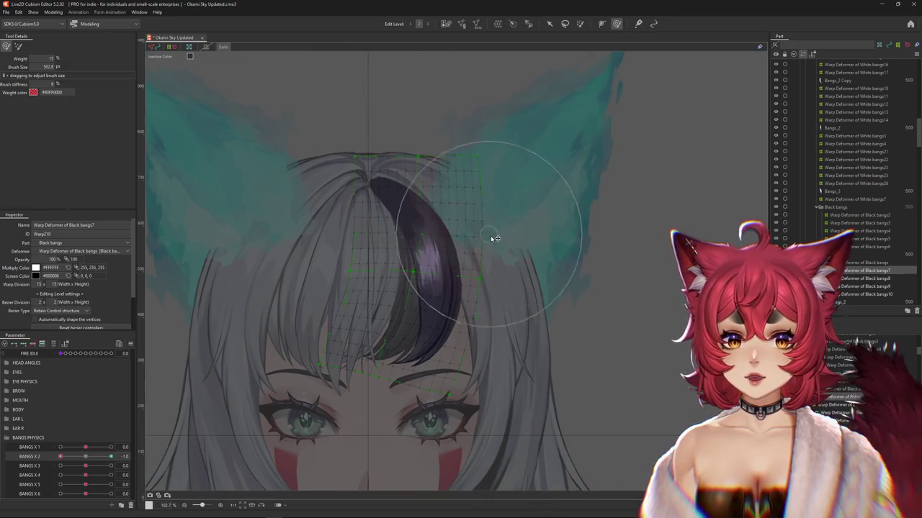
{"action": "key", "text": "ctrl+z"}
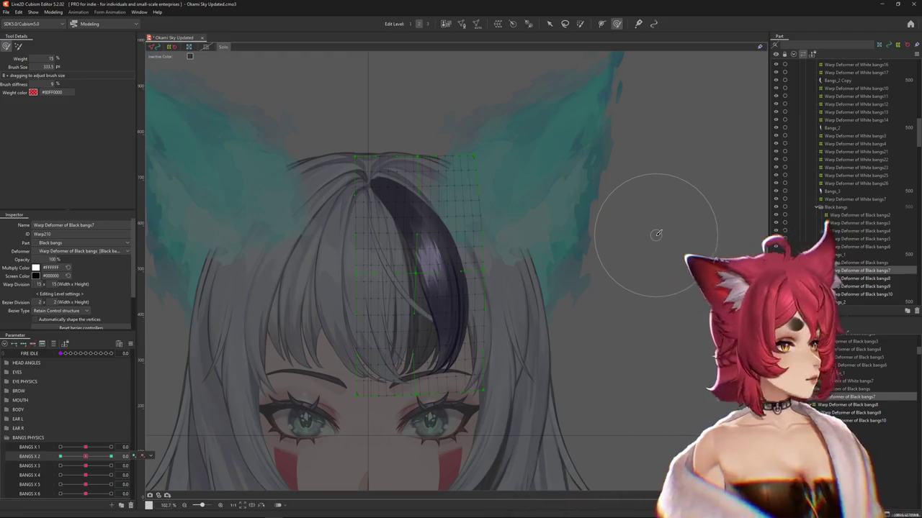
{"action": "left_click", "coordinate": [858, 379]}
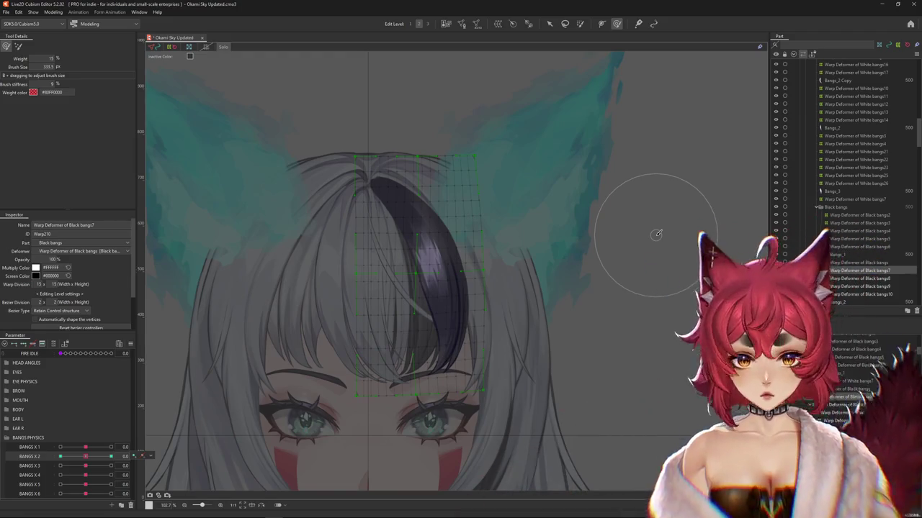